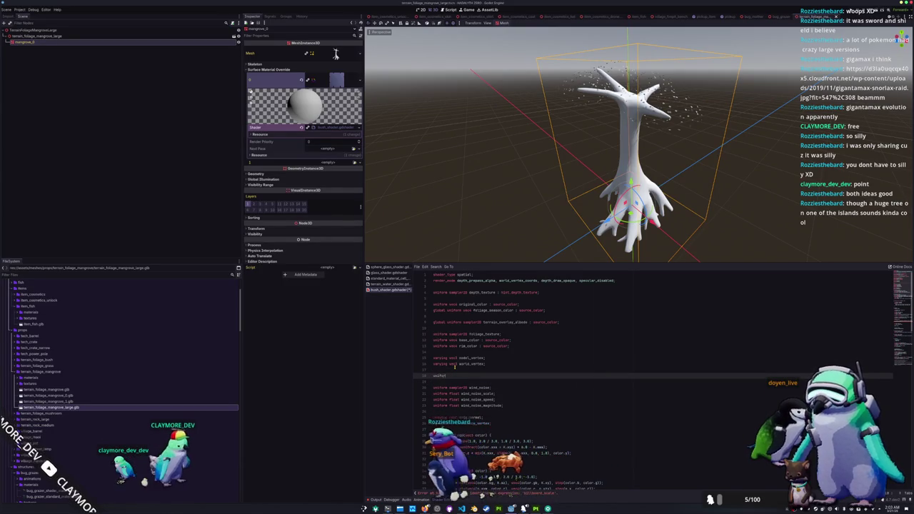
- Add a billboard_scale uniform to the foliage shader, save it, and set Billboard Scale to 1.0
{"action": "type", "text": "float"}
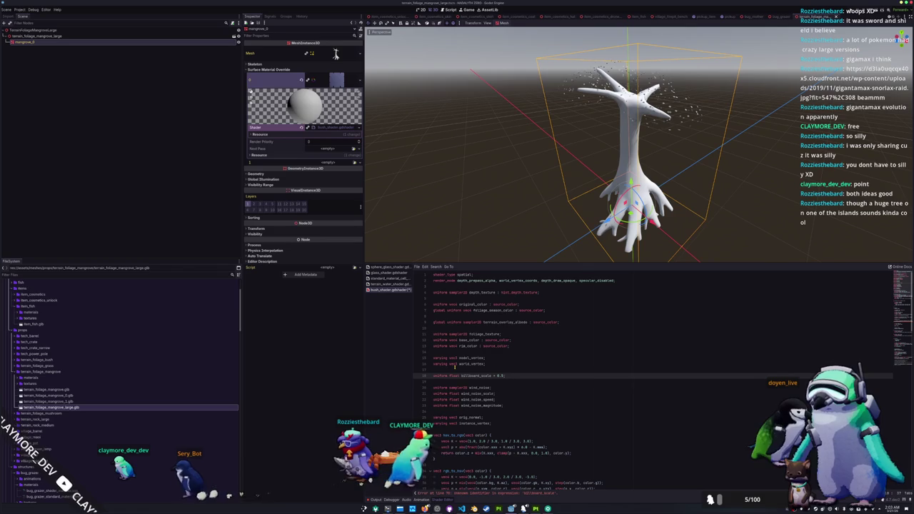
{"action": "key", "text": "ctrl+s"}
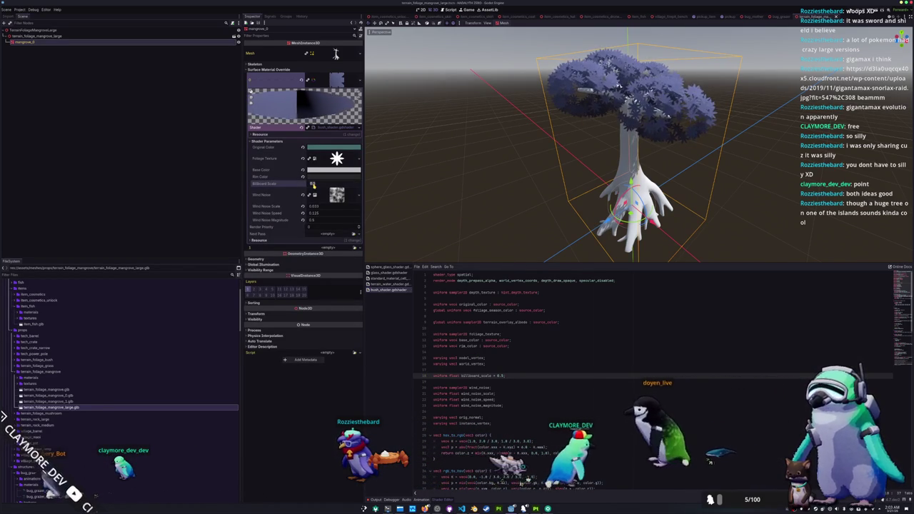
{"action": "left_click_drag", "start_coordinate": [313, 185], "coordinate": [336, 185]}
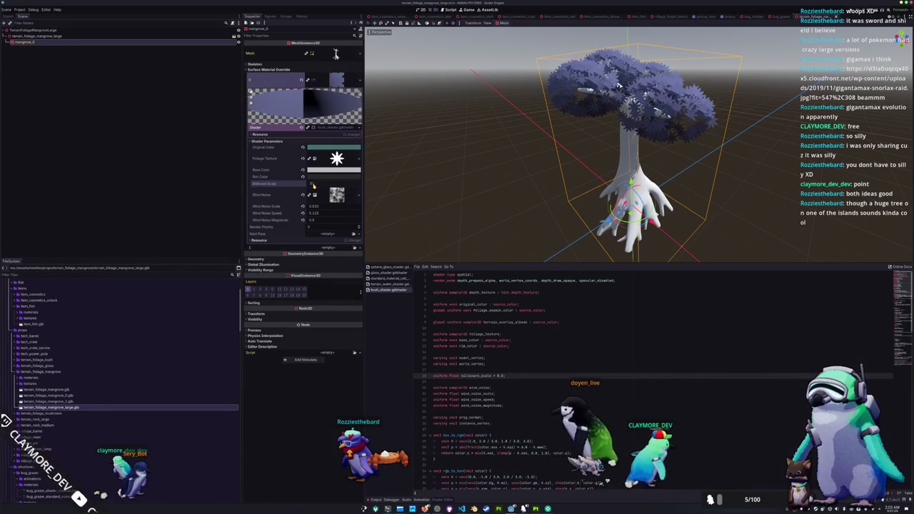
{"action": "mouse_move", "coordinate": [433, 214]}
{"action": "left_mouse_down"}
{"action": "mouse_move", "coordinate": [479, 198]}
{"action": "mouse_move", "coordinate": [428, 214]}
{"action": "mouse_move", "coordinate": [450, 230]}
{"action": "mouse_move", "coordinate": [464, 225]}
{"action": "left_mouse_up"}
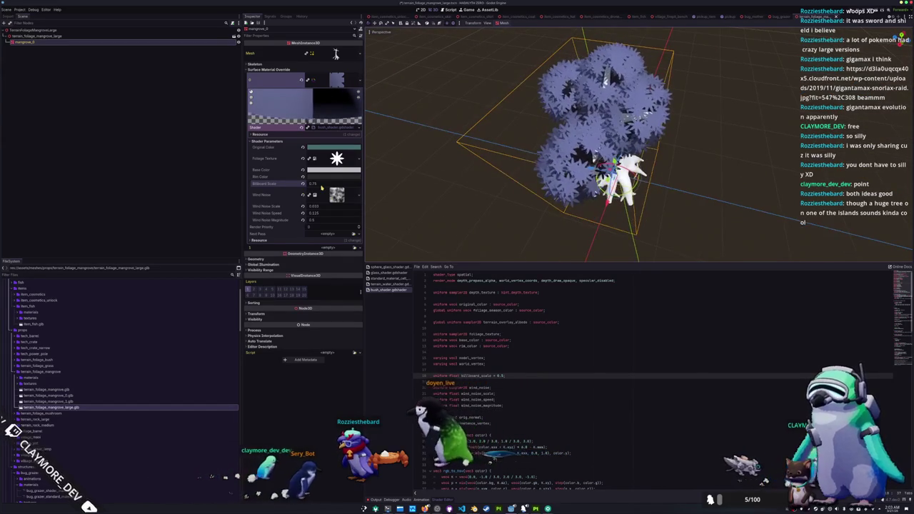
{"action": "left_click_drag", "start_coordinate": [321, 186], "coordinate": [336, 186]}
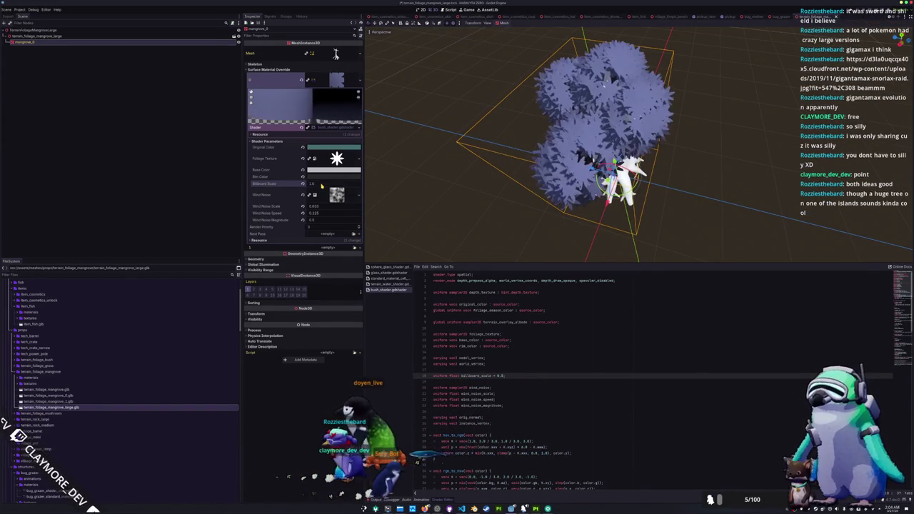
{"action": "mouse_move", "coordinate": [445, 214]}
{"action": "left_mouse_down"}
{"action": "mouse_move", "coordinate": [520, 168]}
{"action": "mouse_move", "coordinate": [512, 148]}
{"action": "mouse_move", "coordinate": [432, 175]}
{"action": "left_mouse_up"}
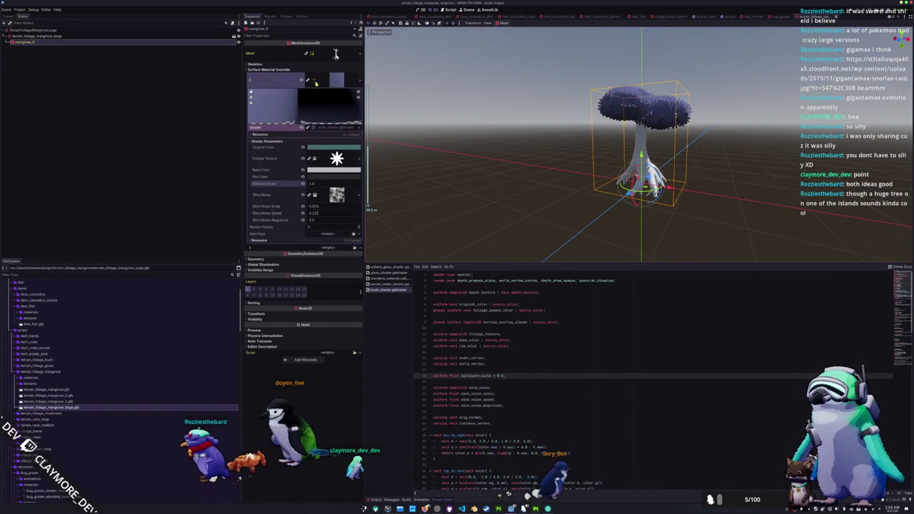
- Quick-load the bark material into the mangrove's second surface slot, then switch to the bug_mother scene
{"action": "left_click", "coordinate": [309, 80]}
{"action": "right_click", "coordinate": [285, 79]}
{"action": "left_click", "coordinate": [329, 104]}
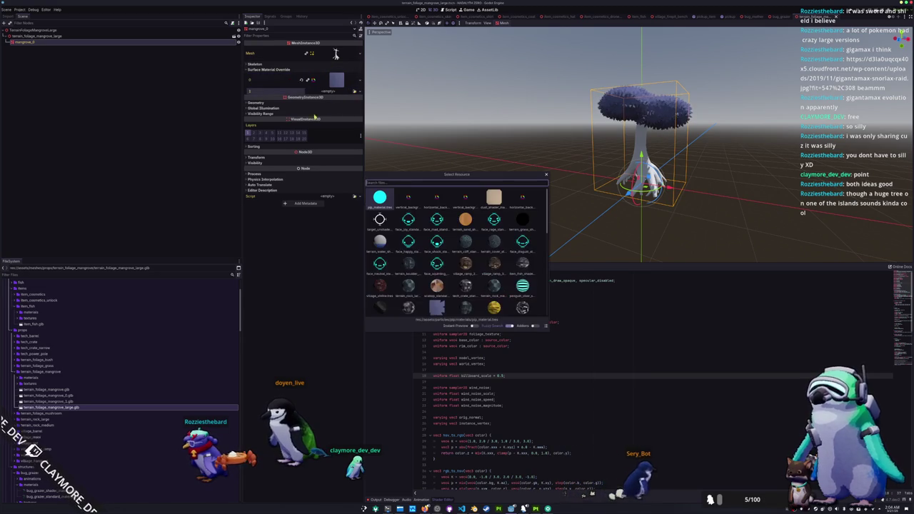
{"action": "type", "text": "bark mangr"}
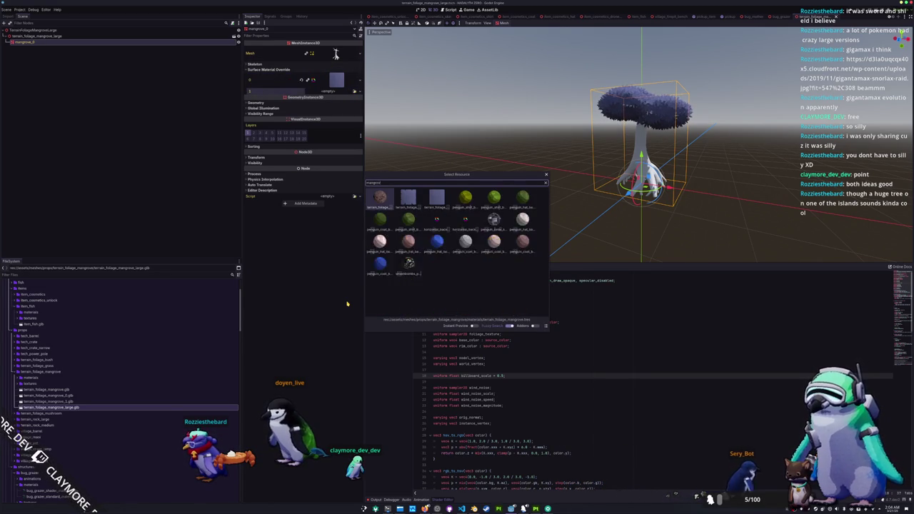
{"action": "key", "text": "Return"}
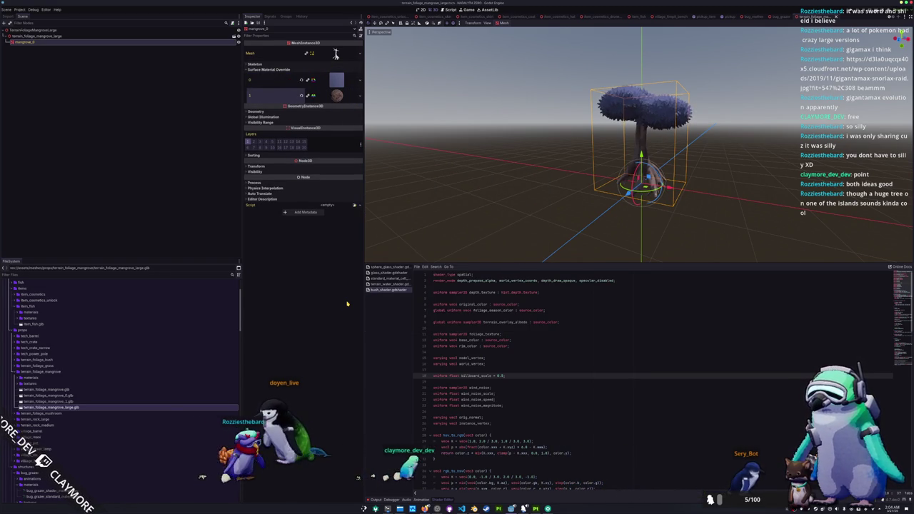
{"action": "left_click", "coordinate": [751, 16]}
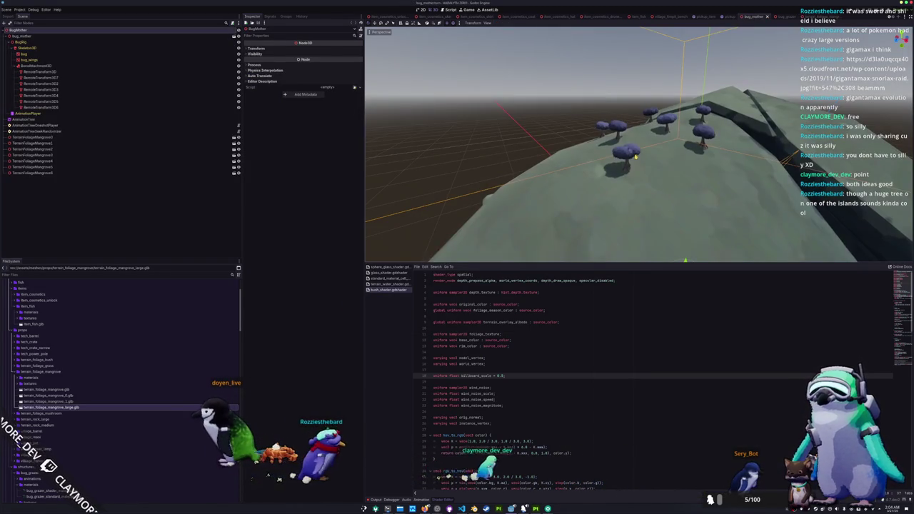
- Reorder the RemoteTransform3D nodes and duplicate one as RemoteTransform3D8 at the end of the list
{"action": "left_click", "coordinate": [52, 71]}
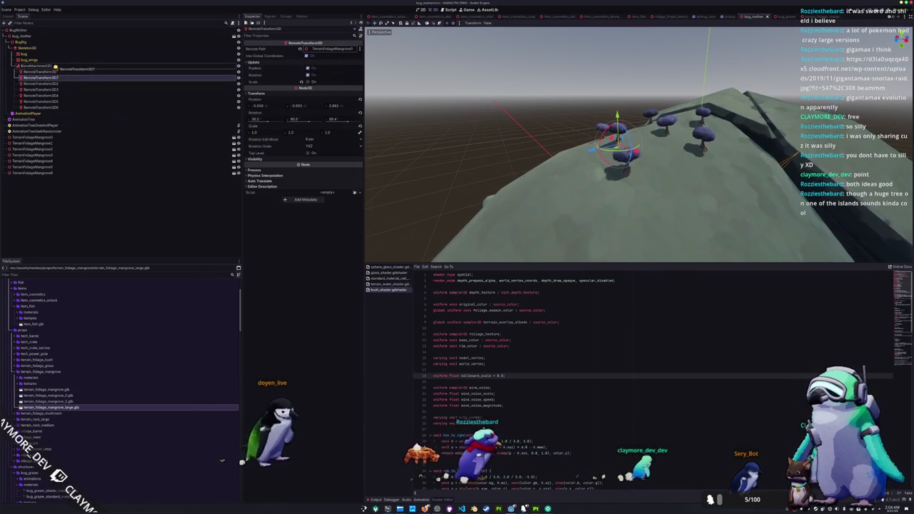
{"action": "left_click_drag", "start_coordinate": [56, 67], "coordinate": [57, 70]}
{"action": "left_click", "coordinate": [56, 73]}
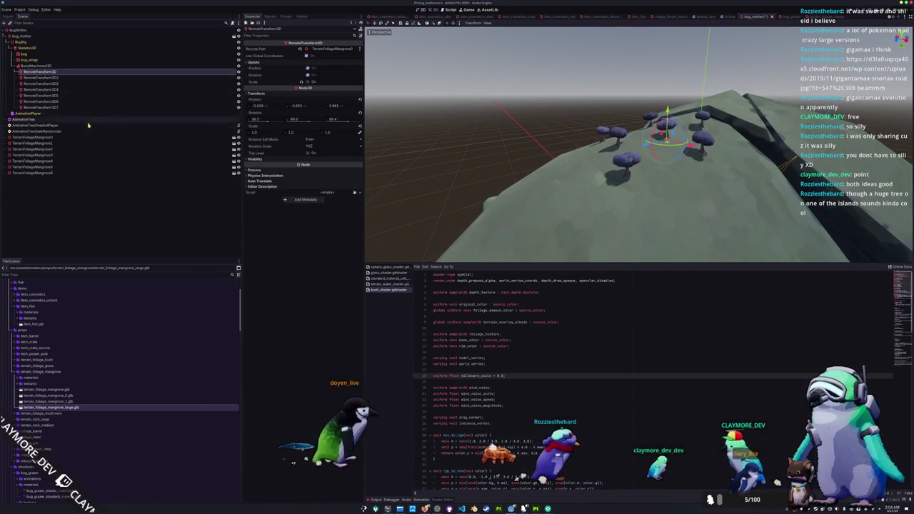
{"action": "key", "text": "ctrl+d"}
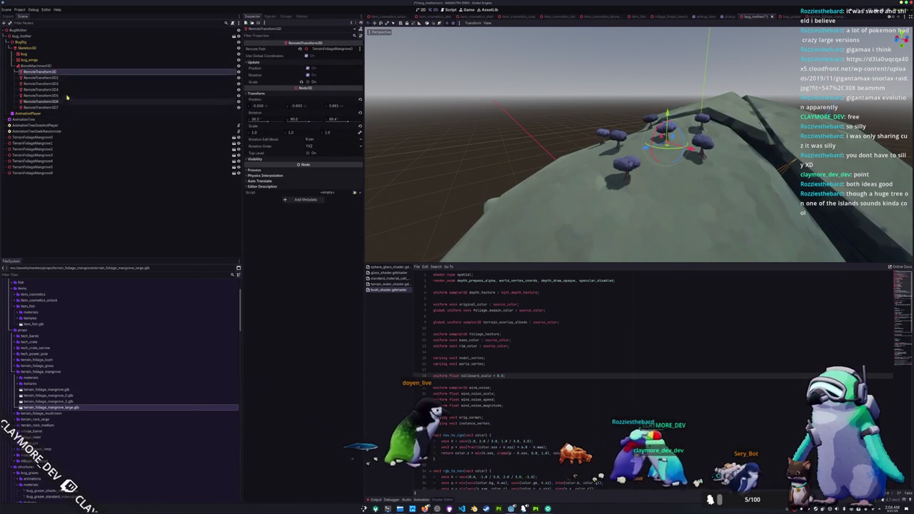
{"action": "left_click_drag", "start_coordinate": [68, 80], "coordinate": [60, 67]}
- Raise RemoteTransform3D8 onto the beetle's back and add the large mangrove scene to bug_mother
{"action": "key", "text": "KP_3"}
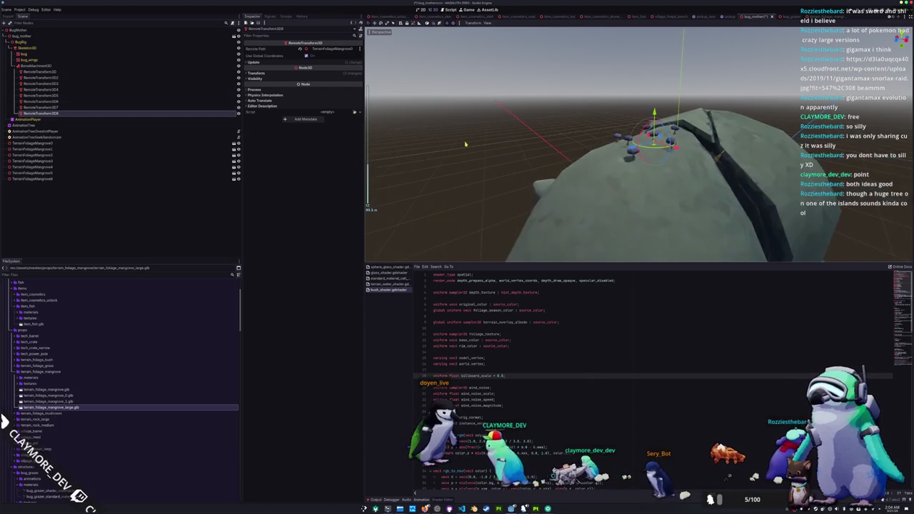
{"action": "left_click", "coordinate": [300, 73]}
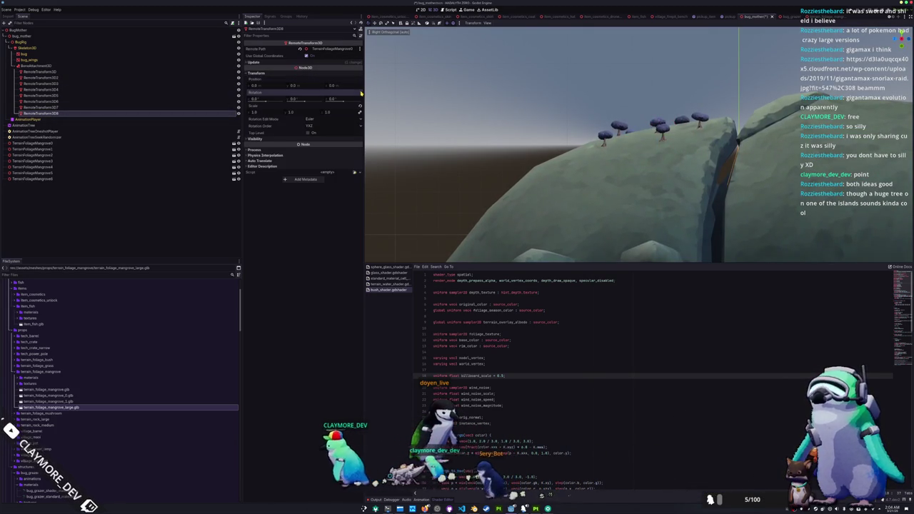
{"action": "key", "text": "f"}
{"action": "mouse_move", "coordinate": [545, 218]}
{"action": "left_mouse_down"}
{"action": "mouse_move", "coordinate": [524, 217]}
{"action": "mouse_move", "coordinate": [616, 79]}
{"action": "mouse_move", "coordinate": [644, 74]}
{"action": "left_mouse_up"}
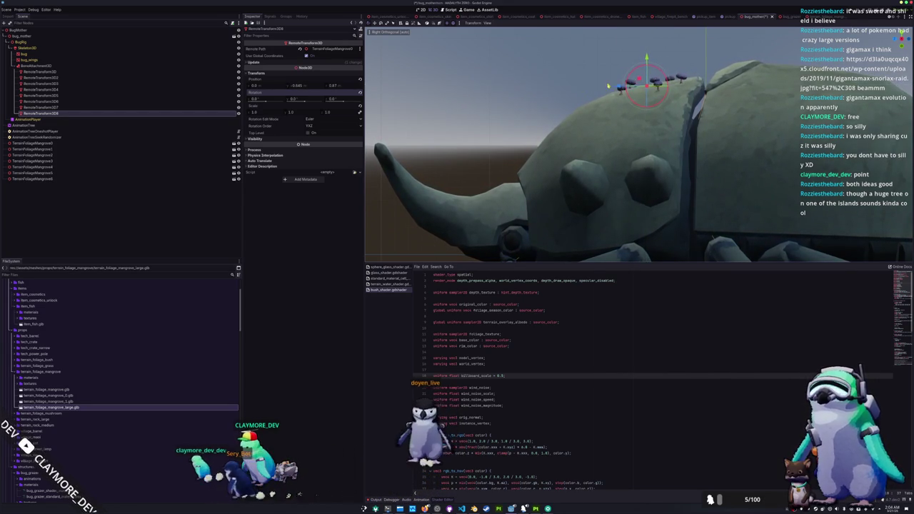
{"action": "scroll", "coordinate": [519, 159], "scroll_direction": "up", "scroll_amount": 3}
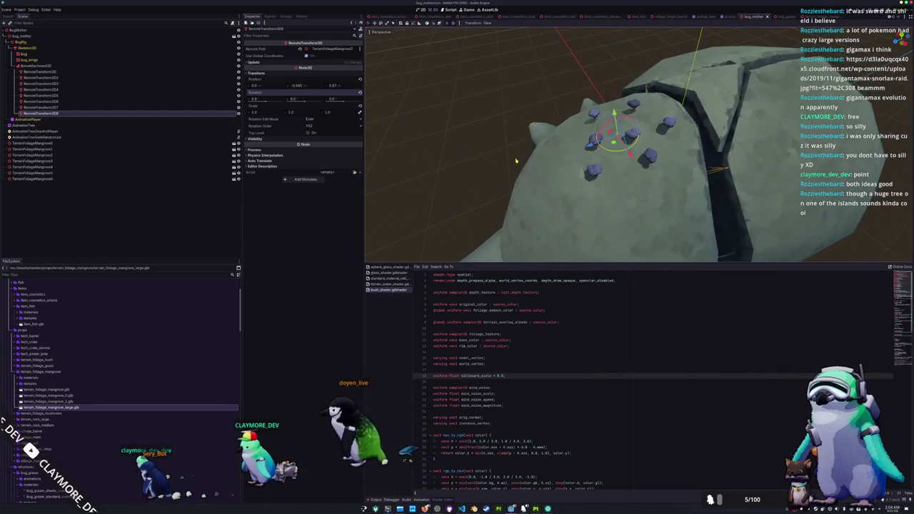
{"action": "left_click_drag", "start_coordinate": [518, 159], "coordinate": [543, 186]}
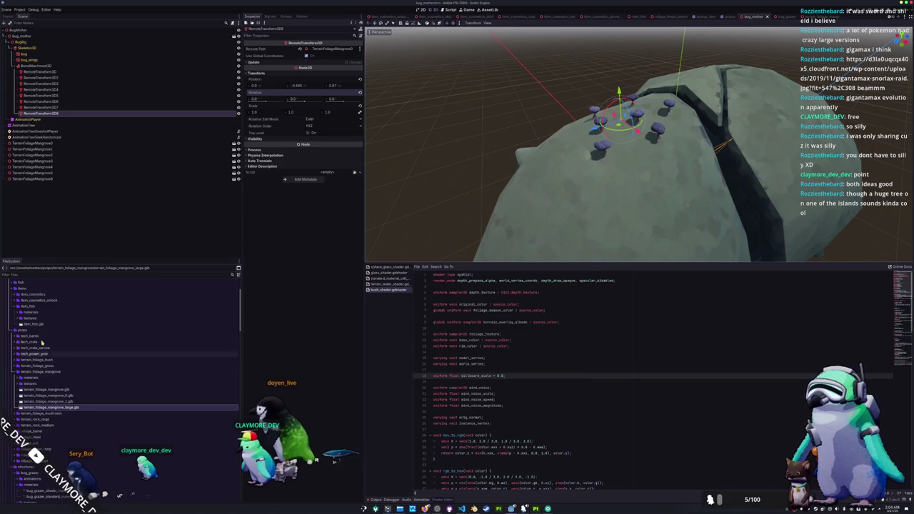
{"action": "scroll", "coordinate": [47, 404], "scroll_direction": "up", "scroll_amount": 5}
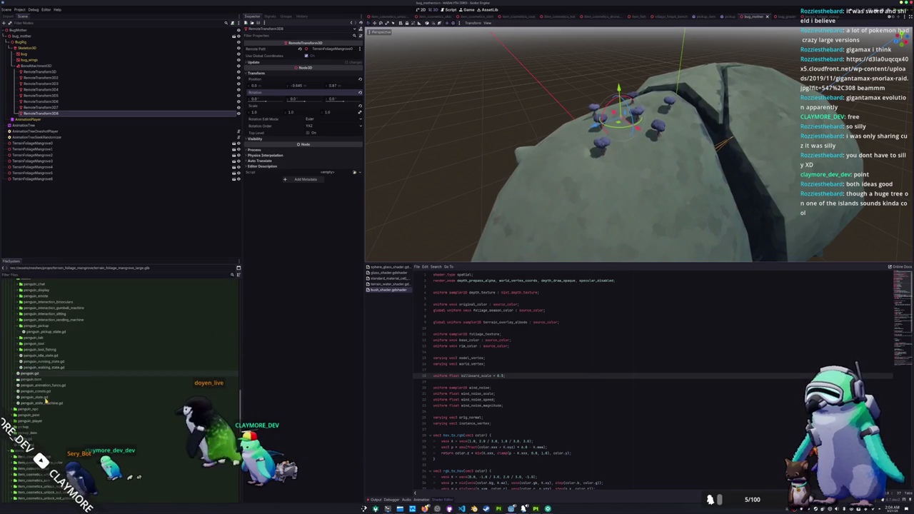
{"action": "scroll", "coordinate": [45, 402], "scroll_direction": "down", "scroll_amount": 3}
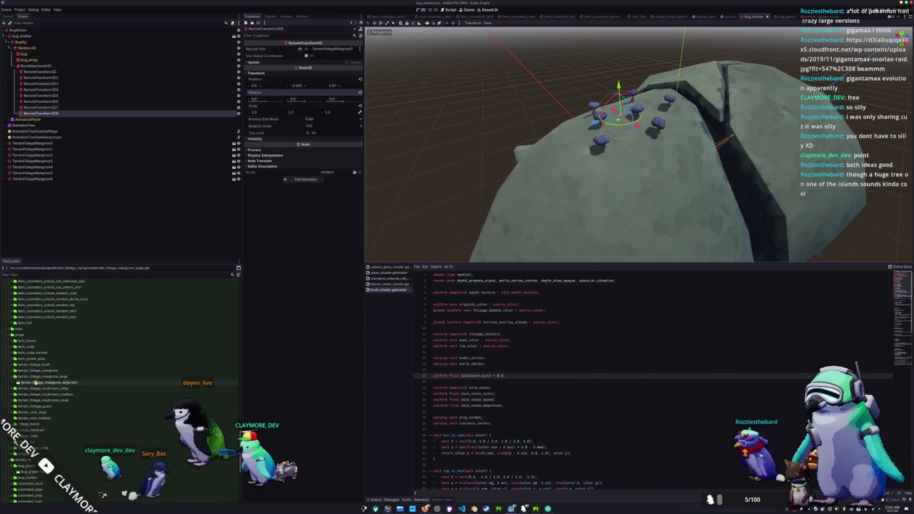
{"action": "mouse_move", "coordinate": [136, 306]}
{"action": "left_mouse_down"}
{"action": "mouse_move", "coordinate": [43, 91]}
{"action": "mouse_move", "coordinate": [32, 32]}
{"action": "left_mouse_up"}
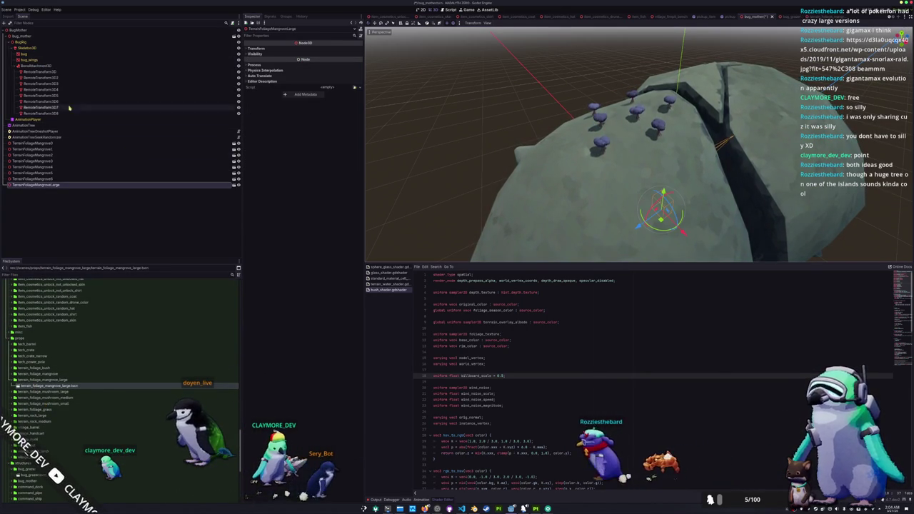
- Point RemoteTransform3D8's Remote Path at TerrainFoliageMangroveLarge, rotate it 90°, and save bug_mother
{"action": "left_click", "coordinate": [41, 113]}
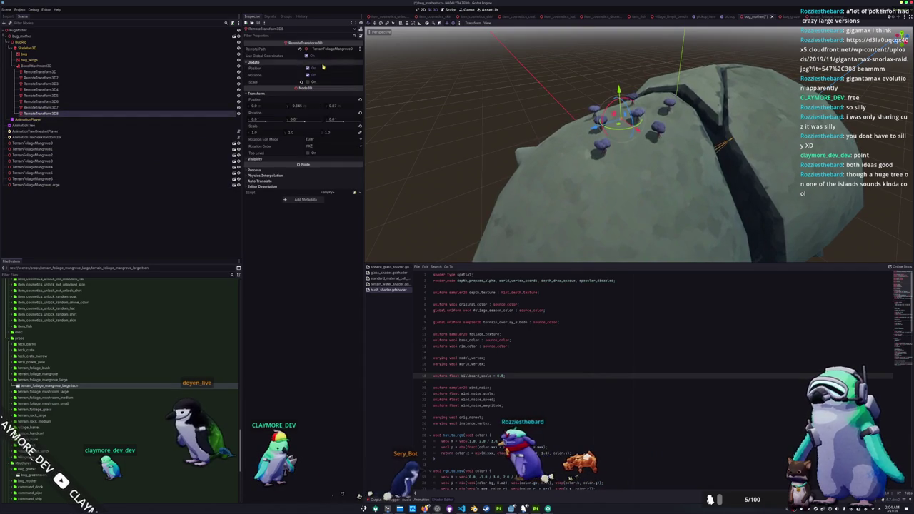
{"action": "left_click_drag", "start_coordinate": [331, 49], "coordinate": [332, 50]}
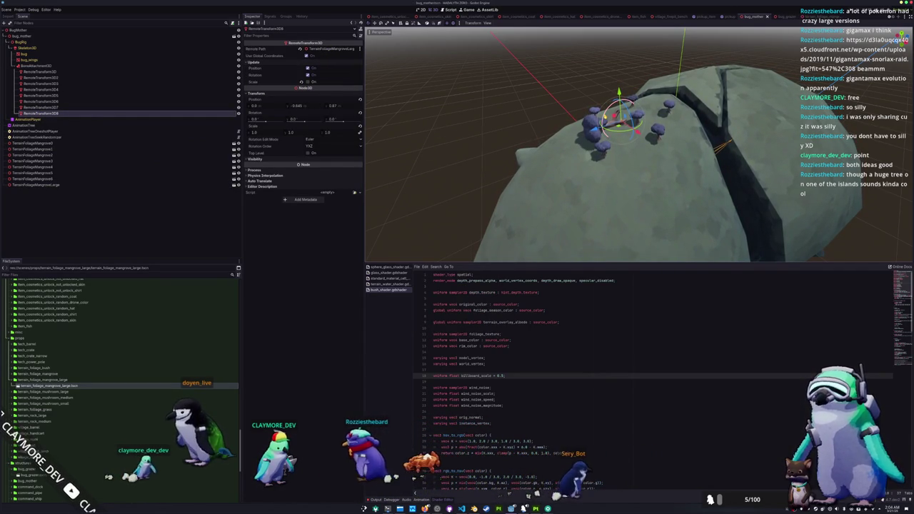
{"action": "key", "text": "r"}
{"action": "left_click", "coordinate": [561, 138]}
{"action": "key", "text": "ctrl+s"}
- Orbit around the island and open the import settings for terrain_foliage_mangrove_large.glb
{"action": "scroll", "coordinate": [561, 138], "scroll_direction": "up", "scroll_amount": 5}
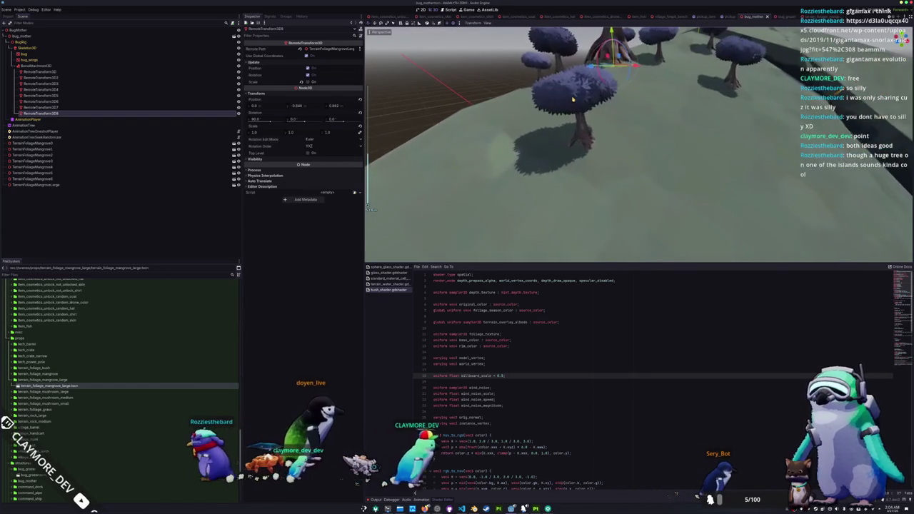
{"action": "scroll", "coordinate": [562, 138], "scroll_direction": "down", "scroll_amount": 5}
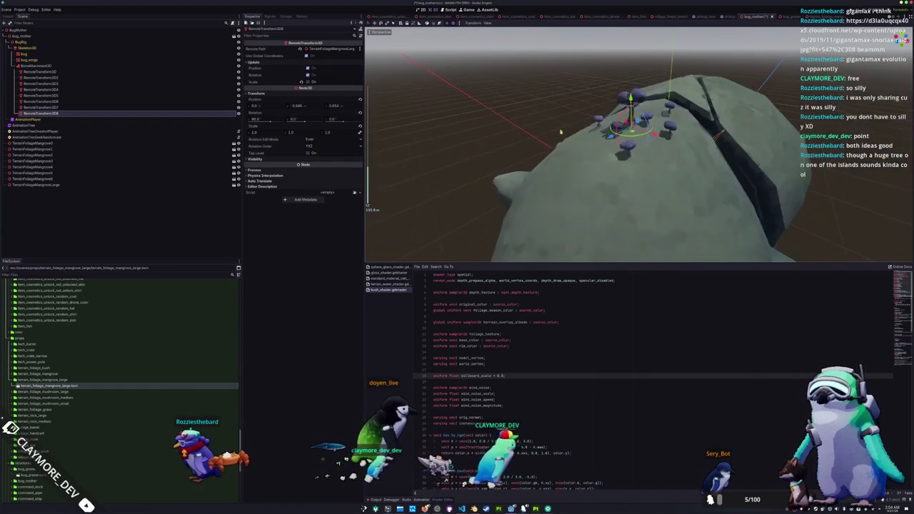
{"action": "left_click_drag", "start_coordinate": [560, 159], "coordinate": [522, 147]}
{"action": "scroll", "coordinate": [522, 148], "scroll_direction": "up", "scroll_amount": 3}
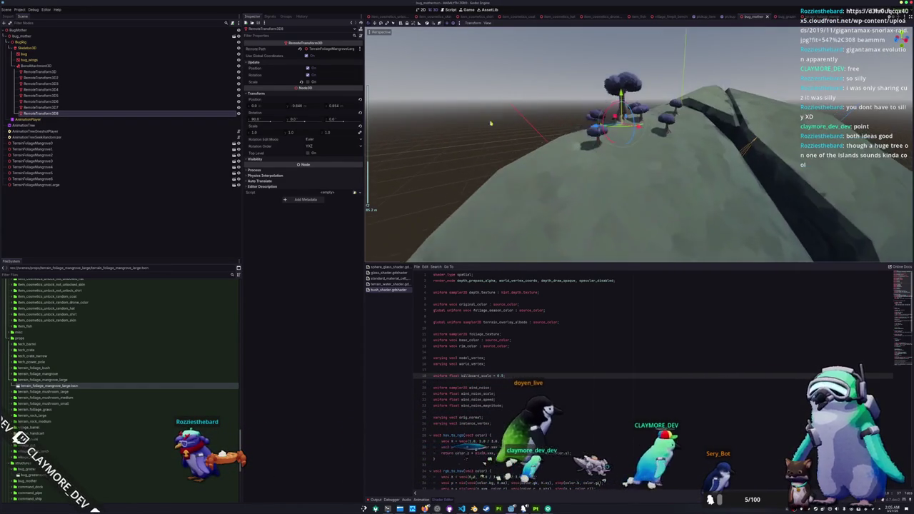
{"action": "scroll", "coordinate": [69, 388], "scroll_direction": "up", "scroll_amount": 5}
{"action": "scroll", "coordinate": [69, 388], "scroll_direction": "down", "scroll_amount": 10}
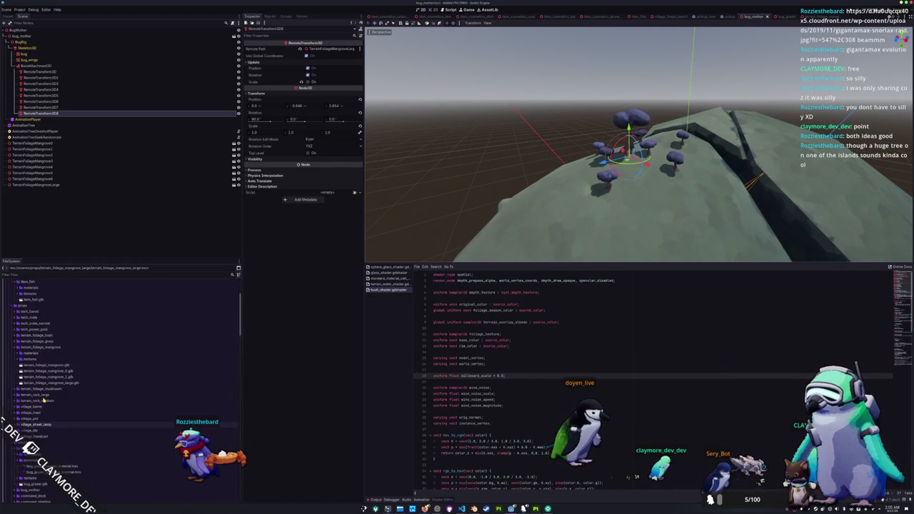
{"action": "scroll", "coordinate": [47, 402], "scroll_direction": "up", "scroll_amount": 5}
{"action": "double_click", "coordinate": [47, 440]}
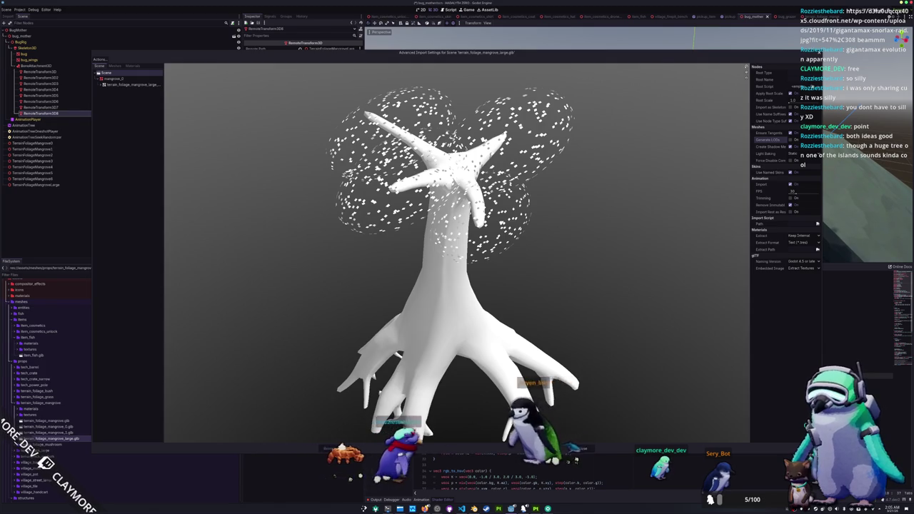
- Close the import settings, select the bug mesh, run the project with F5, then switch to Blender
{"action": "key", "text": "Escape"}
{"action": "scroll", "coordinate": [543, 138], "scroll_direction": "up", "scroll_amount": 3}
{"action": "left_click", "coordinate": [514, 126]}
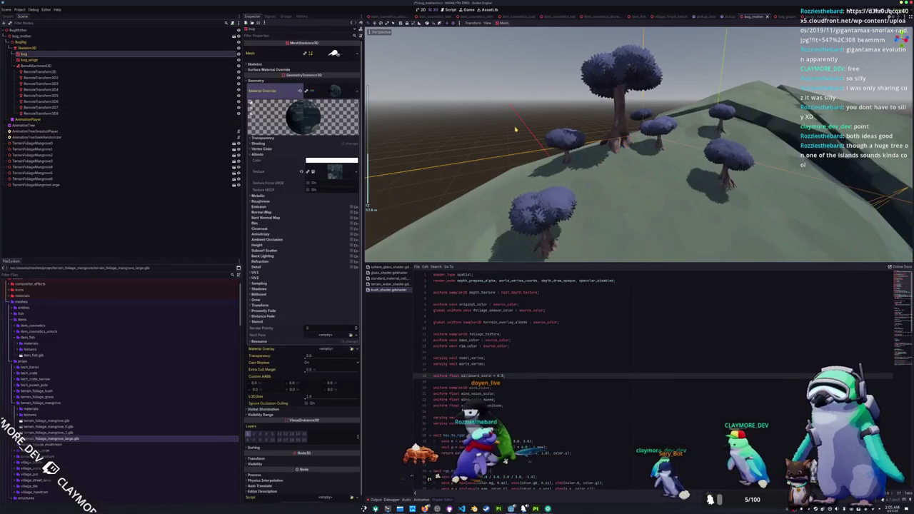
{"action": "scroll", "coordinate": [524, 129], "scroll_direction": "down", "scroll_amount": 3}
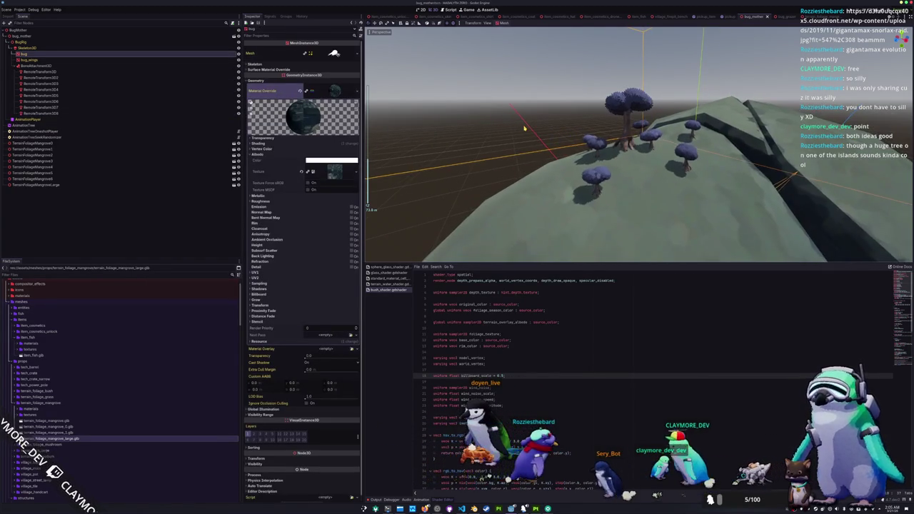
{"action": "key", "text": "F5"}
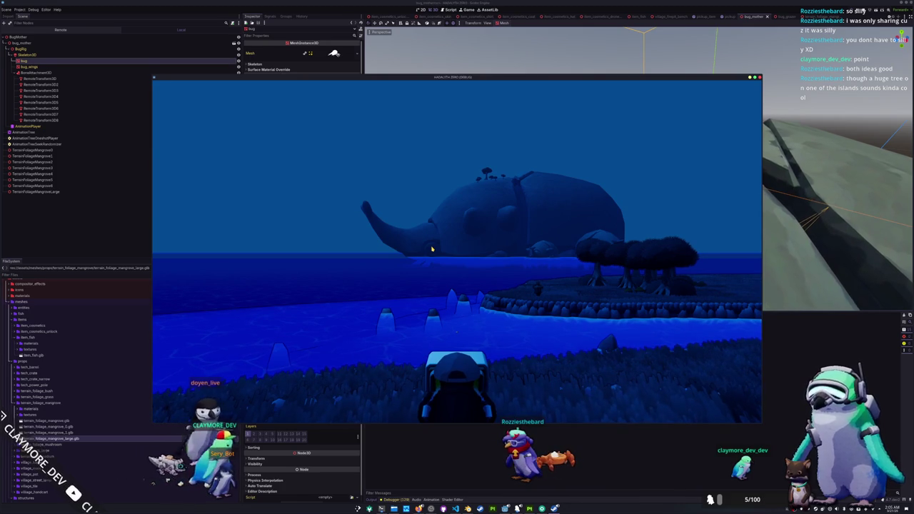
{"action": "key", "text": "alt+Tab"}
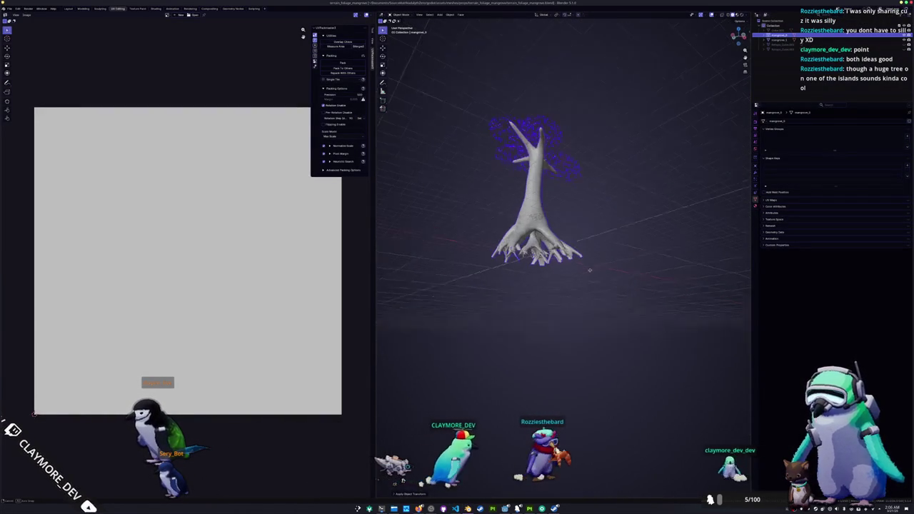
- Try resizing the mangrove tree, then undo and redo repeatedly to compare its small and large sizes
{"action": "key", "text": "s"}
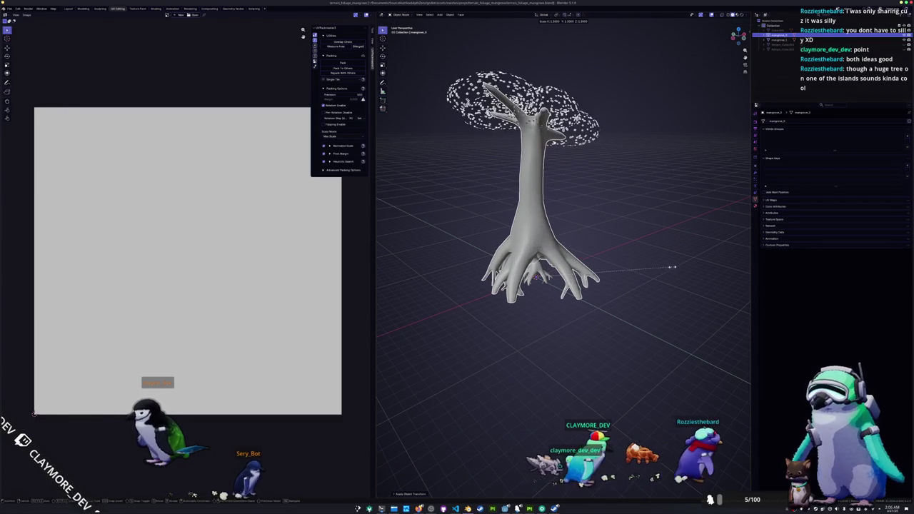
{"action": "mouse_move", "coordinate": [683, 265]}
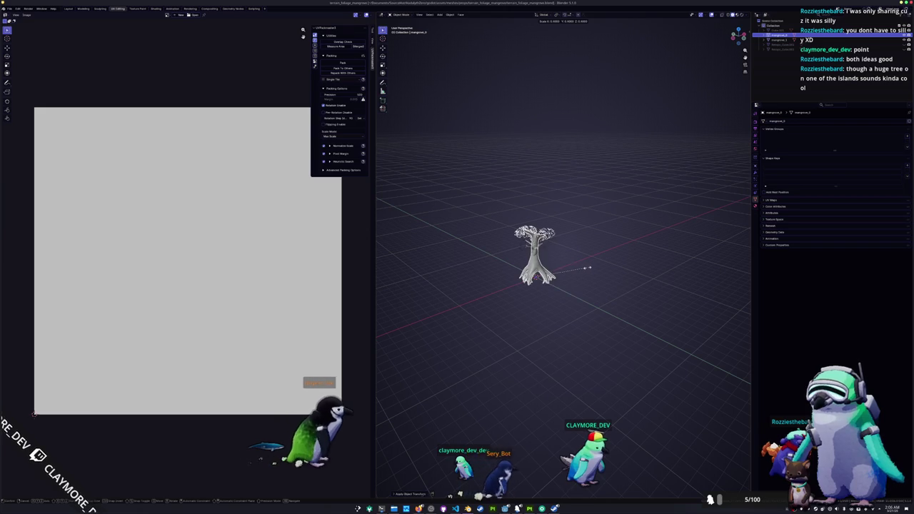
{"action": "key", "text": "Escape"}
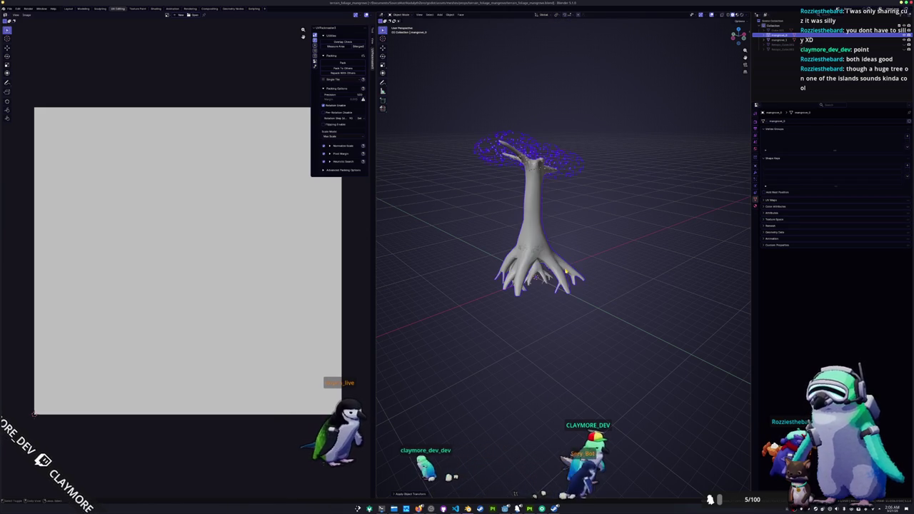
{"action": "scroll", "coordinate": [609, 268], "scroll_direction": "up", "scroll_amount": 3}
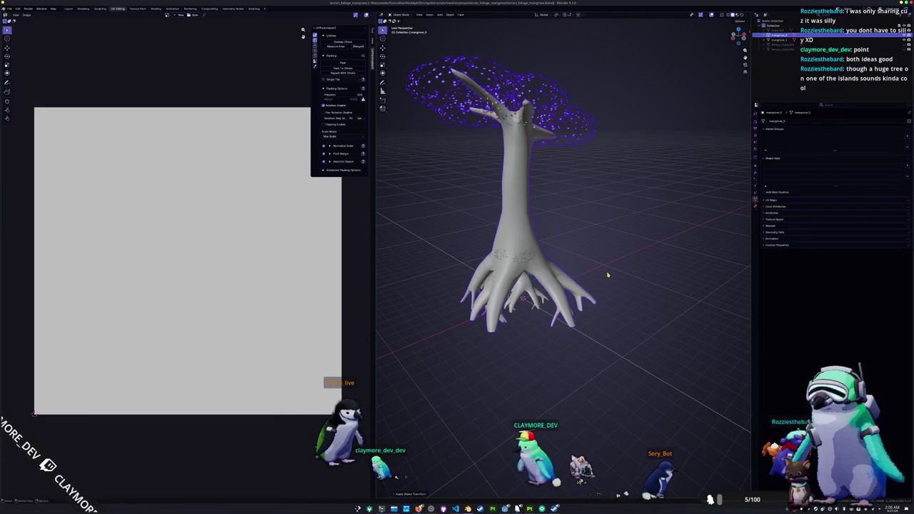
{"action": "key", "text": "ctrl+z"}
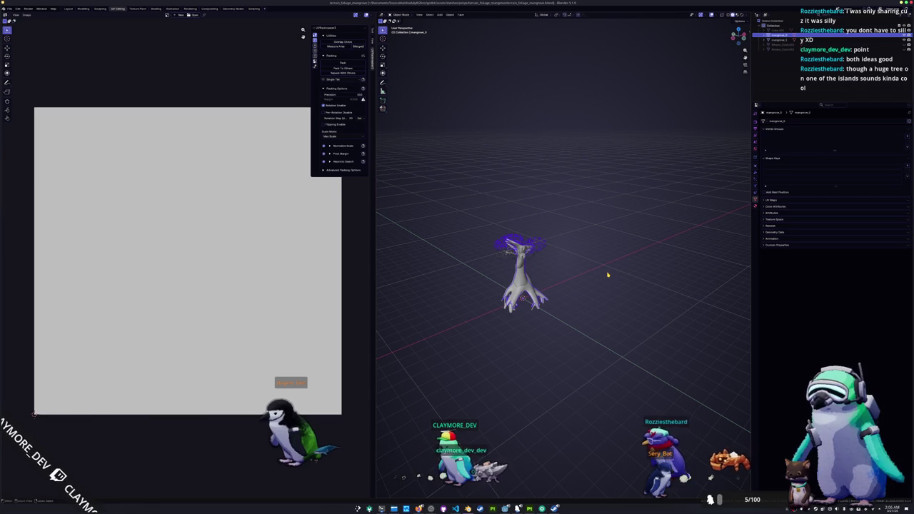
{"action": "key", "text": "ctrl+shift+z"}
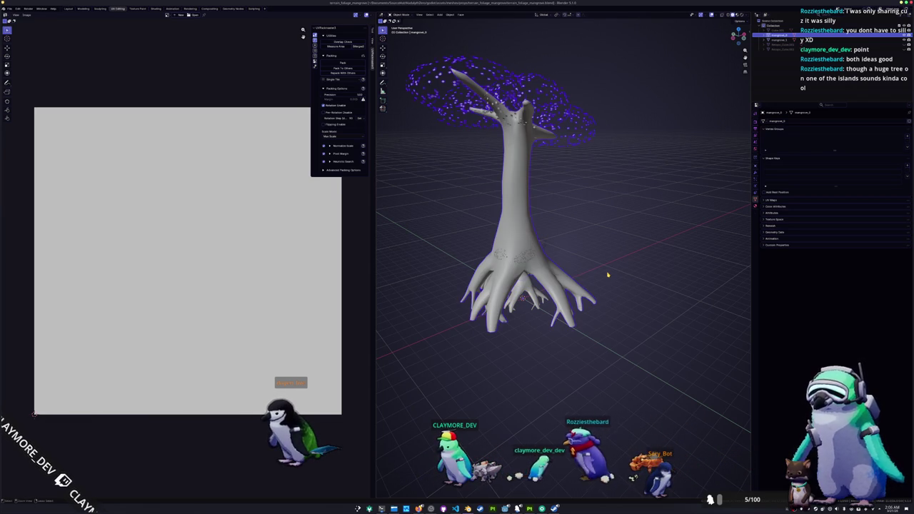
{"action": "key", "text": "ctrl+z"}
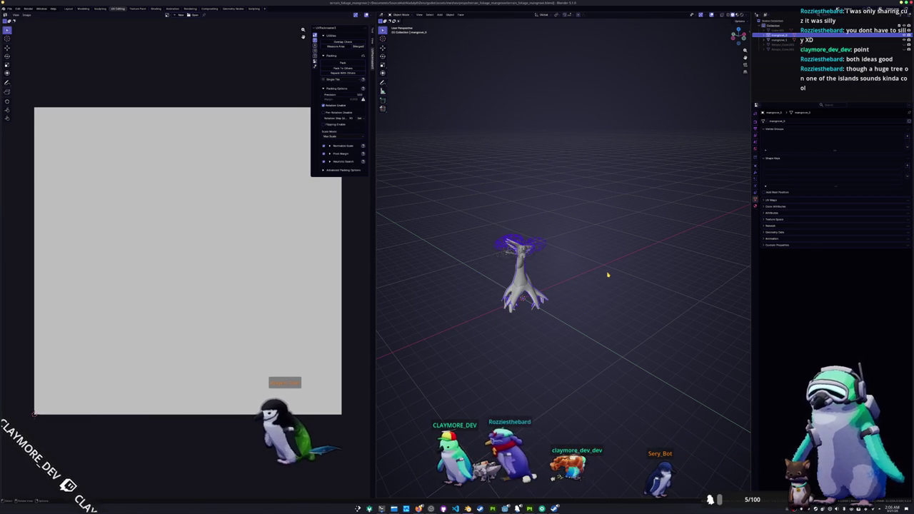
{"action": "key", "text": "ctrl+shift+z"}
{"action": "key", "text": "ctrl+z"}
{"action": "key", "text": "ctrl+shift+z"}
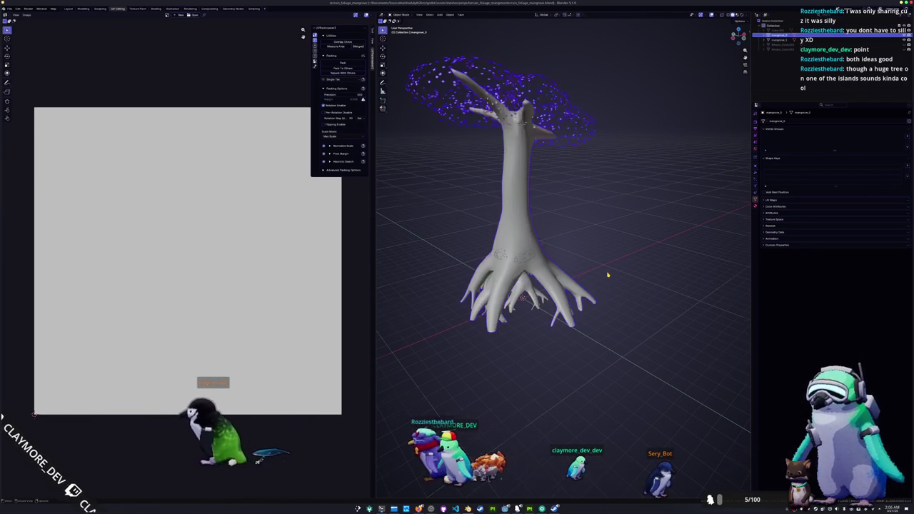
{"action": "key", "text": "ctrl+z"}
{"action": "key", "text": "ctrl+z"}
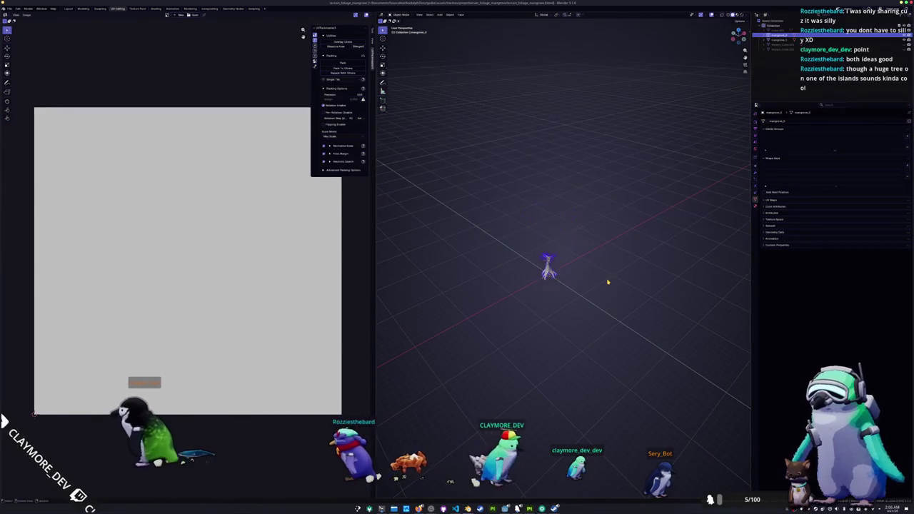
{"action": "key", "text": "ctrl+shift+z"}
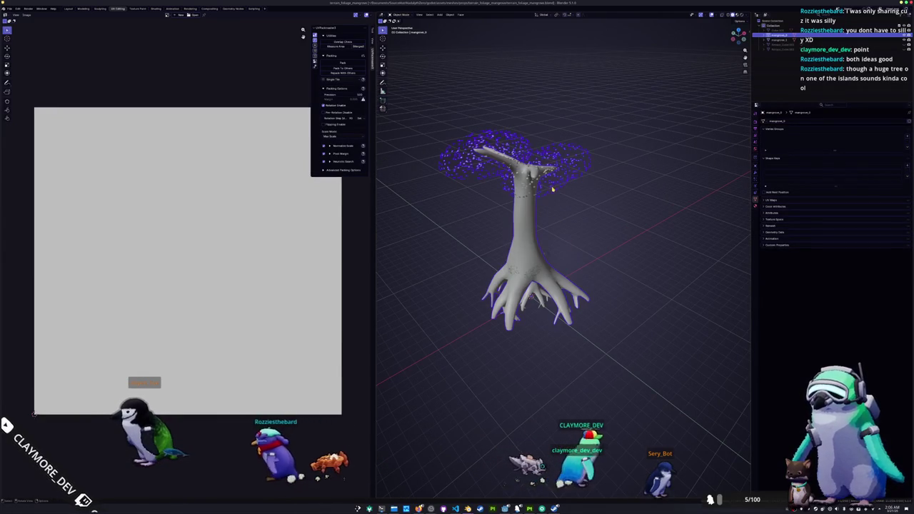
{"action": "key", "text": "ctrl+shift+z"}
{"action": "key", "text": "ctrl+z"}
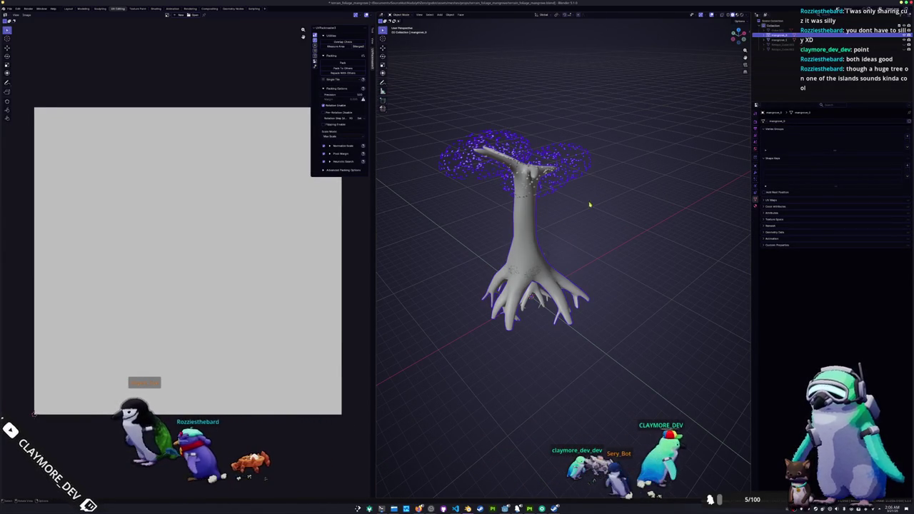
{"action": "key", "text": "ctrl+shift+z"}
- Duplicate the mangrove tree, name the copy mangrove_large, and try scale factors 10, 5 and 3 before cancelling
{"action": "left_click", "coordinate": [534, 230]}
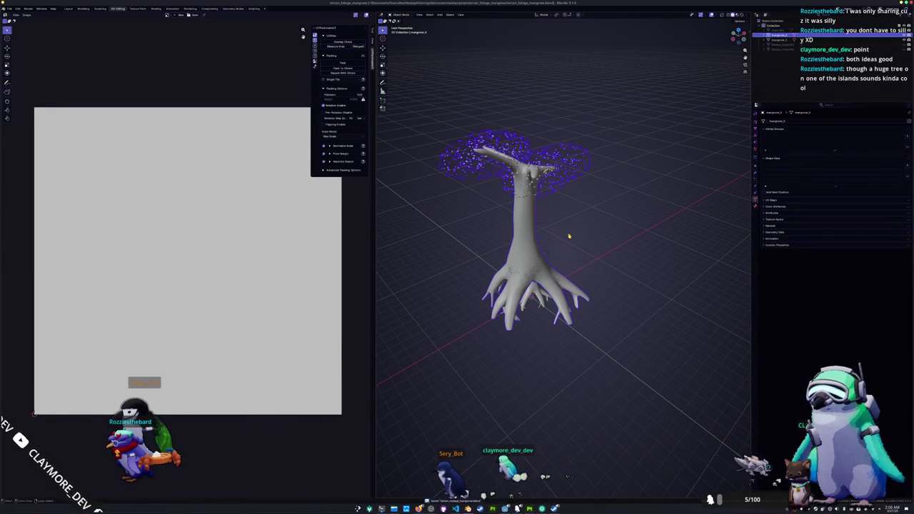
{"action": "key", "text": "ctrl+z"}
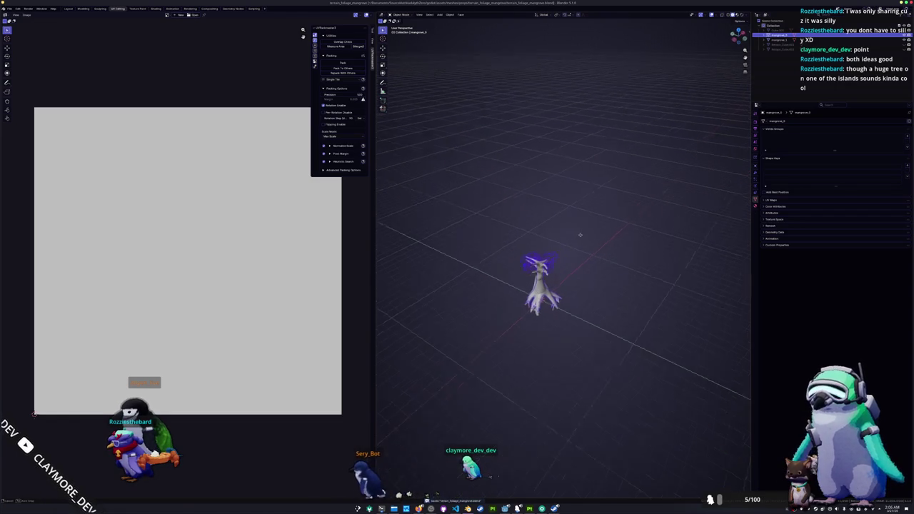
{"action": "key", "text": "shift+d"}
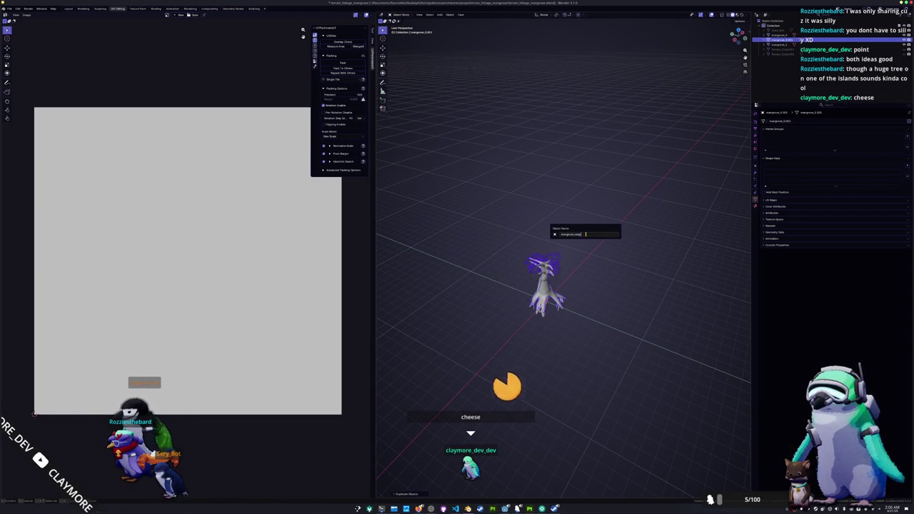
{"action": "key", "text": "Return"}
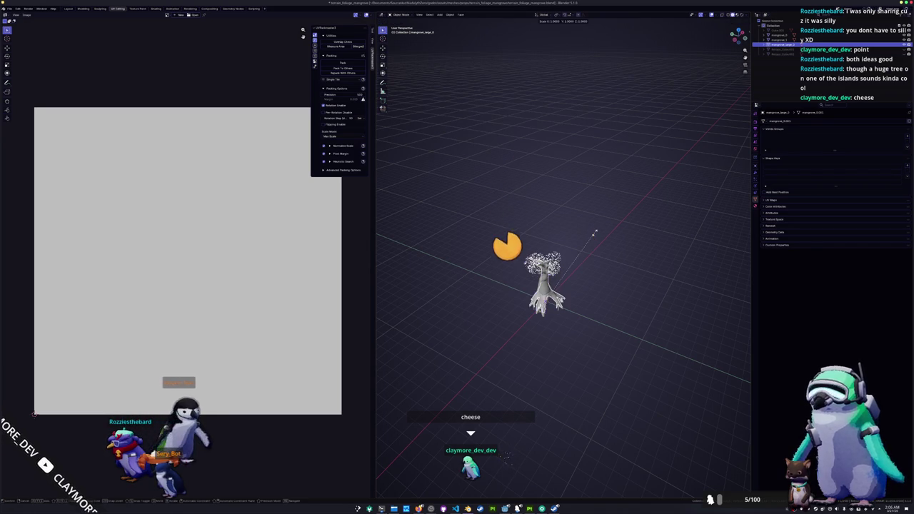
{"action": "type", "text": "10"}
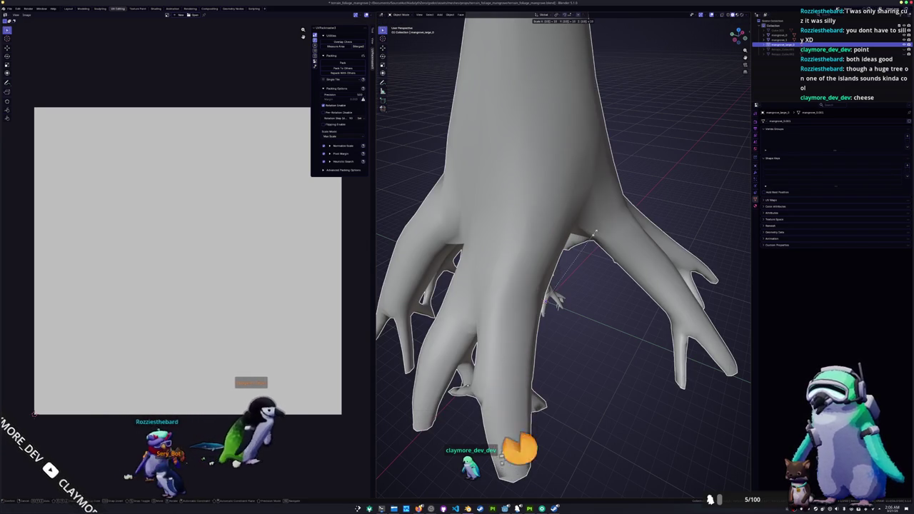
{"action": "key", "text": "BackSpace"}
{"action": "key", "text": "BackSpace"}
{"action": "type", "text": "5"}
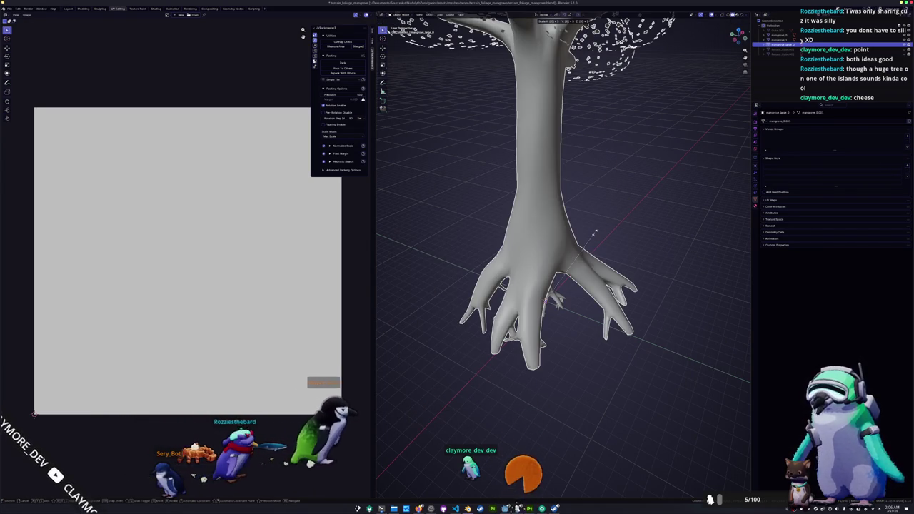
{"action": "key", "text": "BackSpace"}
{"action": "type", "text": "3"}
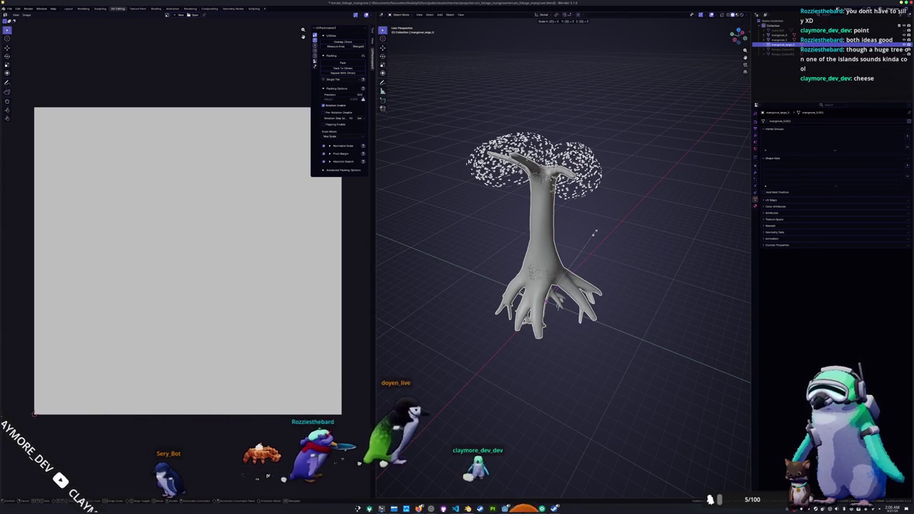
{"action": "key", "text": "Escape"}
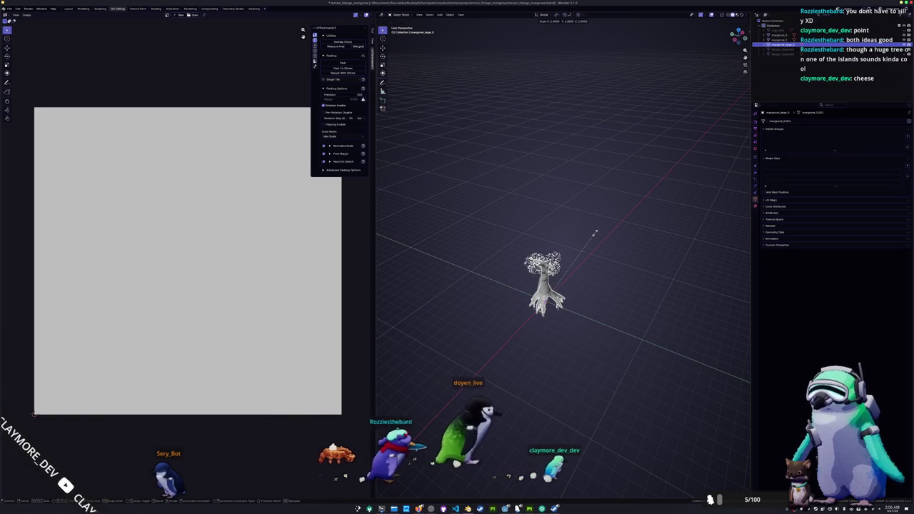
- Scale the copied tree up by 2 and then by 3
{"action": "type", "text": "s2"}
{"action": "key", "text": "Return"}
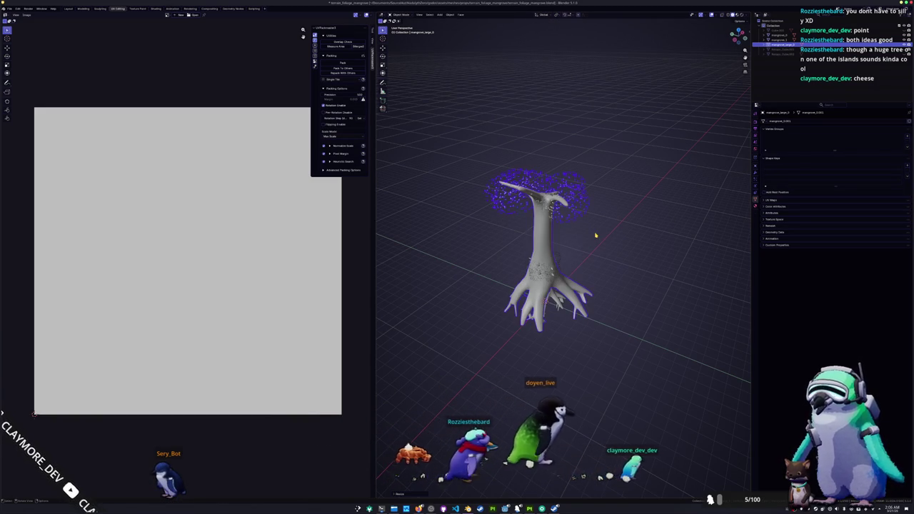
{"action": "scroll", "coordinate": [604, 250], "scroll_direction": "down", "scroll_amount": 5}
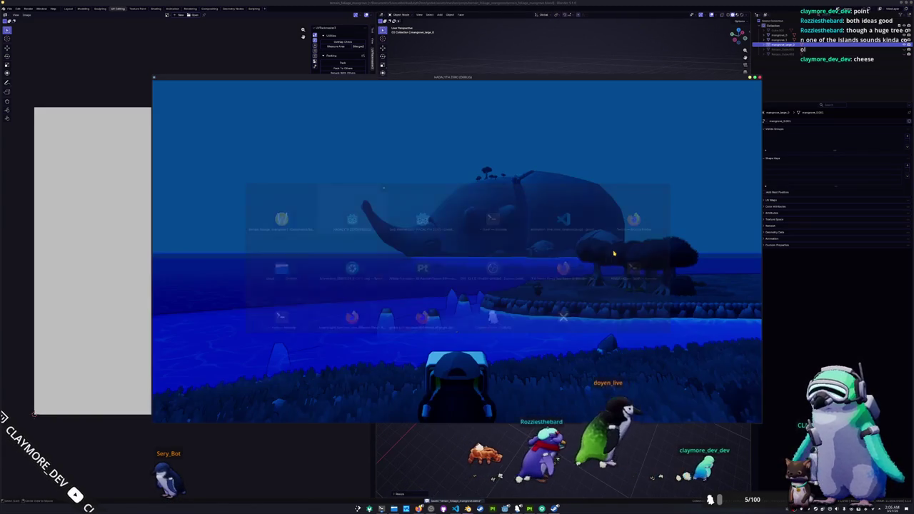
{"action": "key", "text": "s"}
{"action": "type", "text": "3"}
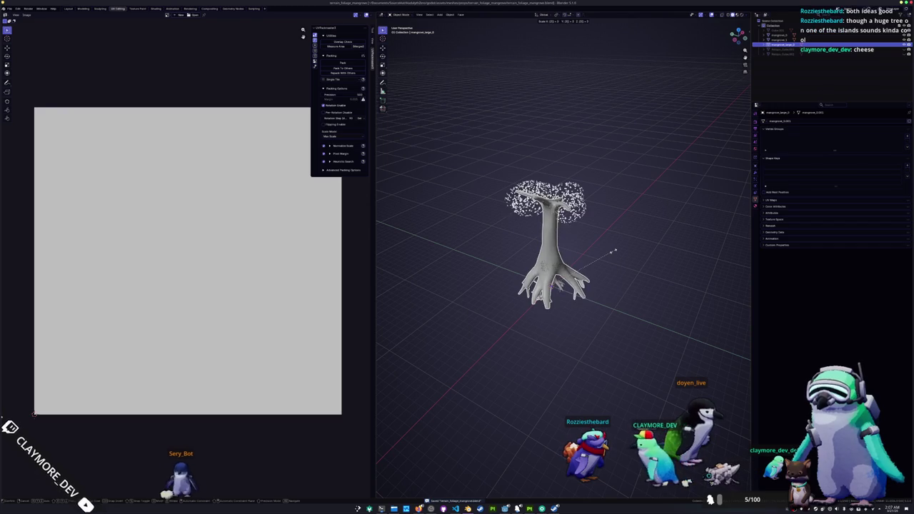
{"action": "key", "text": "Return"}
- Apply the tree's scale, re-export it as glTF over the large mangrove file, and return to Godot
{"action": "key", "text": "ctrl+a"}
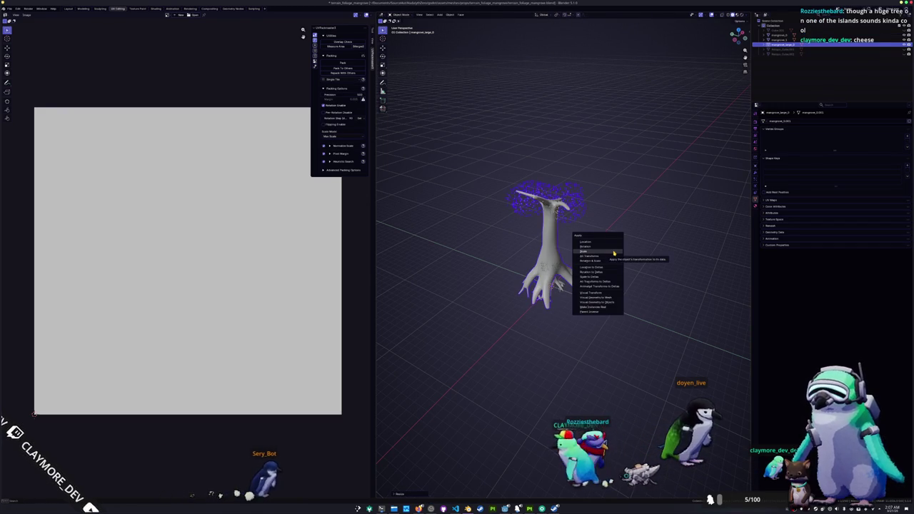
{"action": "left_click", "coordinate": [613, 253]}
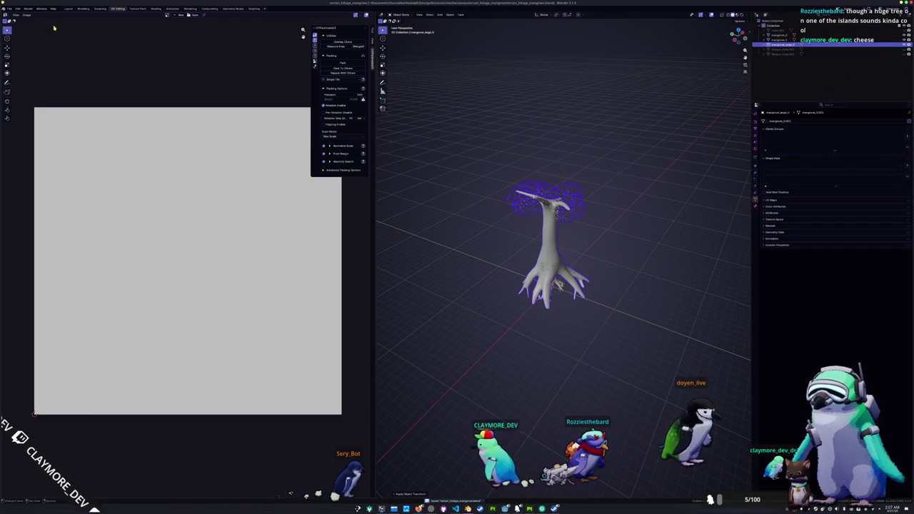
{"action": "left_click", "coordinate": [10, 8]}
{"action": "mouse_move", "coordinate": [29, 86]}
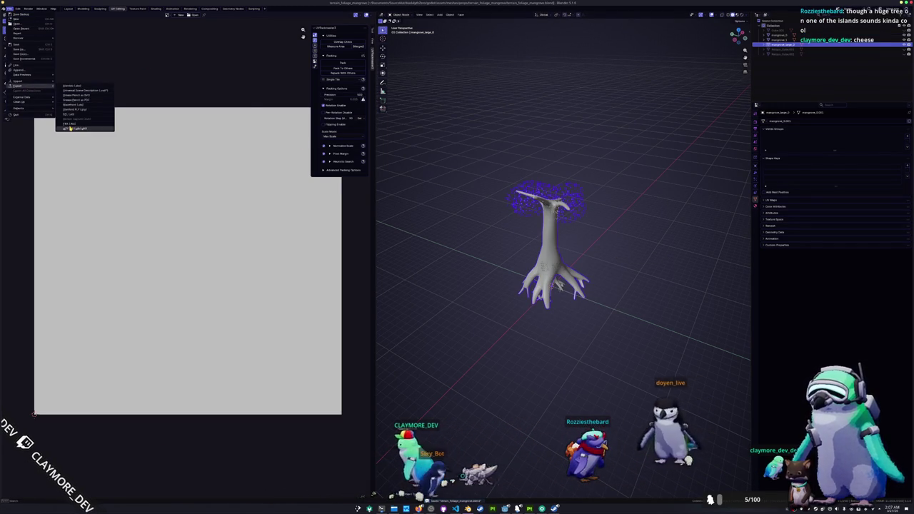
{"action": "left_click", "coordinate": [84, 131]}
{"action": "left_click", "coordinate": [314, 115]}
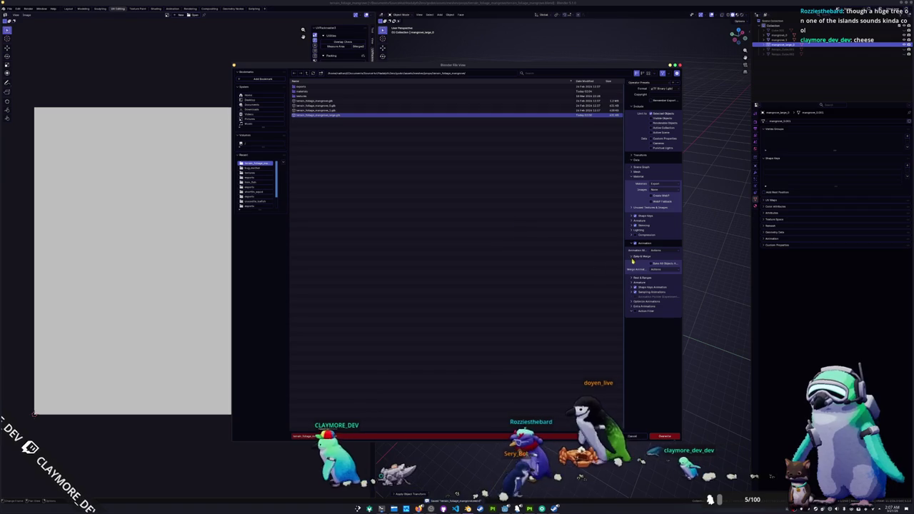
{"action": "key", "text": "Return"}
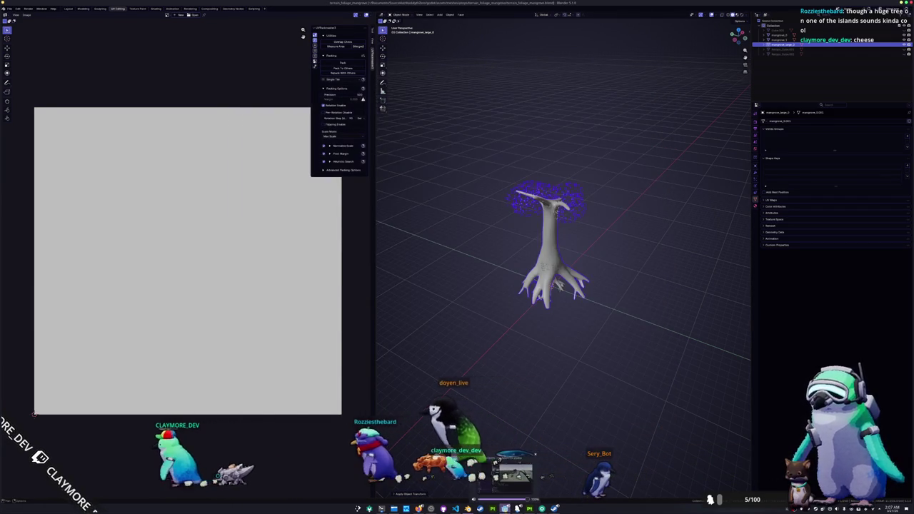
{"action": "left_click", "coordinate": [505, 509]}
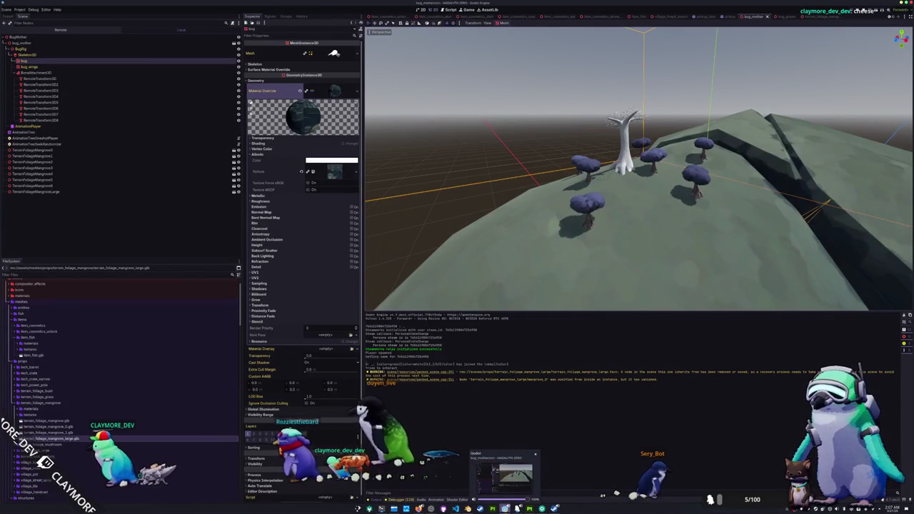
- In the large mangrove scene, assign terrain foliage to surface 0 and the bark material to surface 1
{"action": "left_click", "coordinate": [236, 188]}
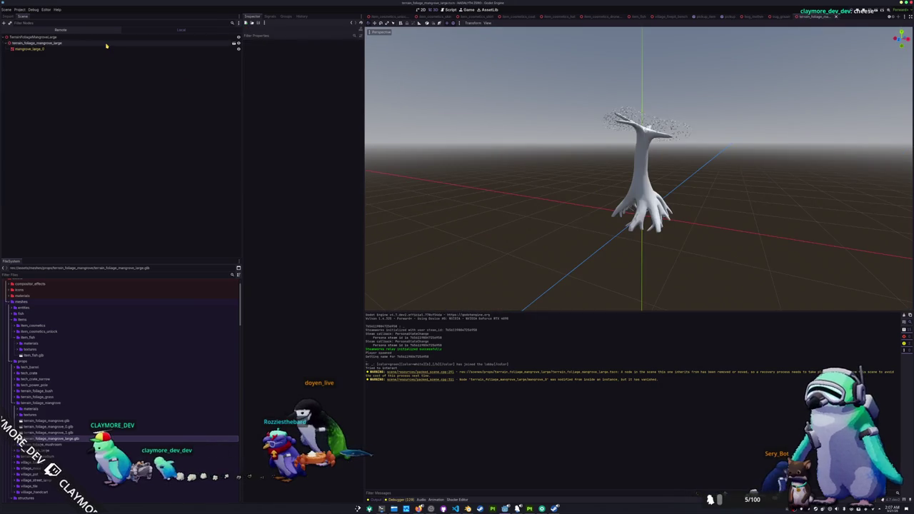
{"action": "left_click", "coordinate": [106, 48]}
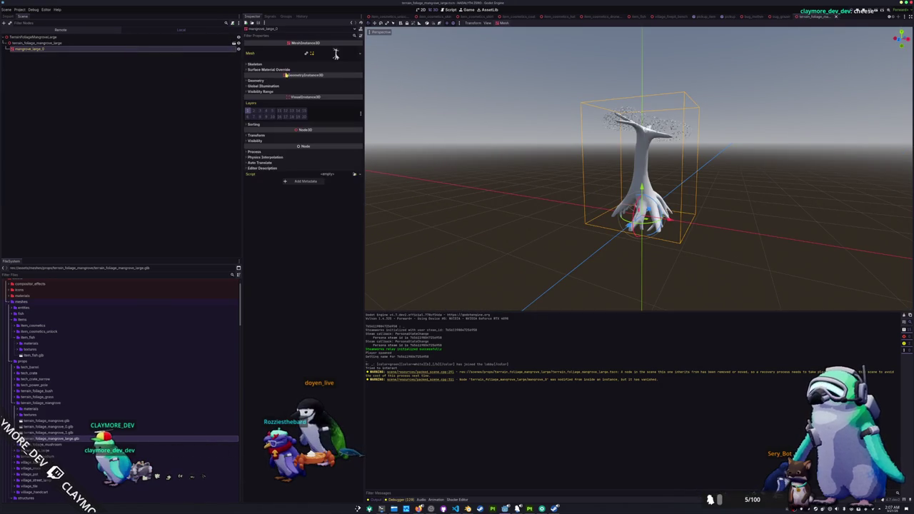
{"action": "left_click", "coordinate": [354, 77]}
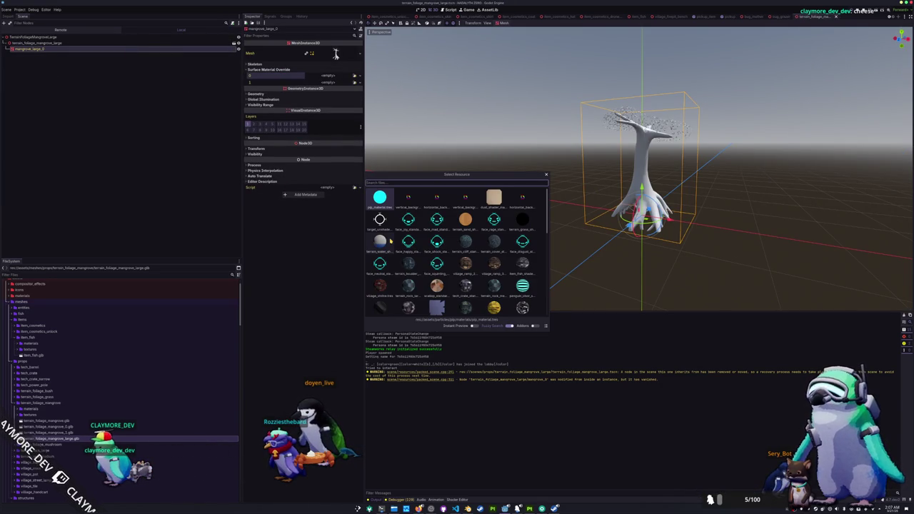
{"action": "type", "text": "terr"}
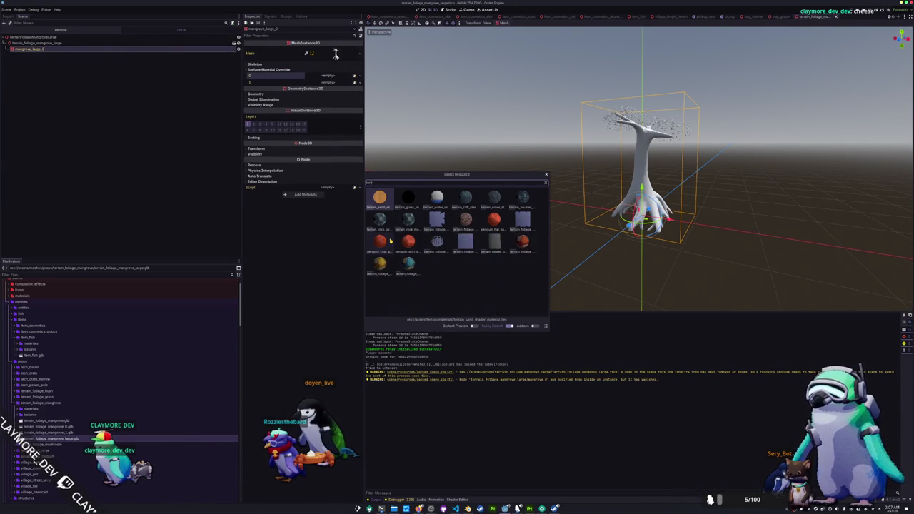
{"action": "type", "text": "ain_foliage_mangrove_large"}
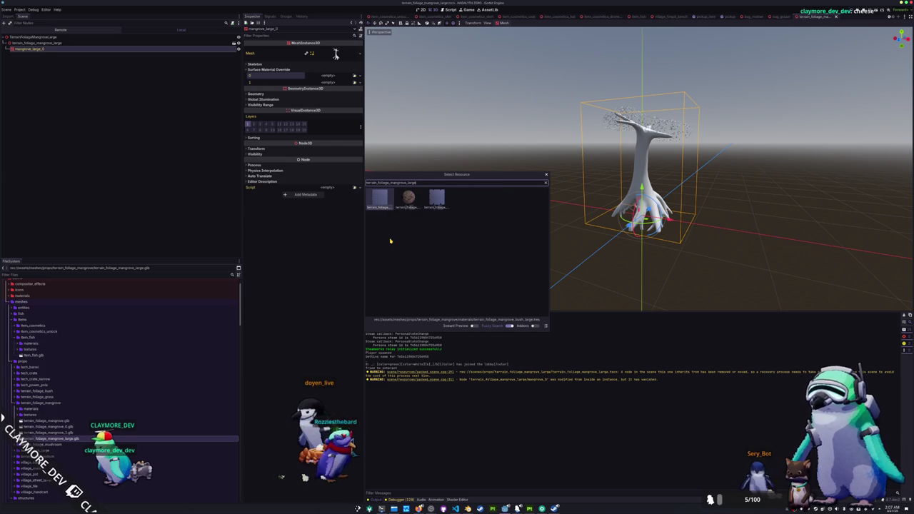
{"action": "key", "text": "Return"}
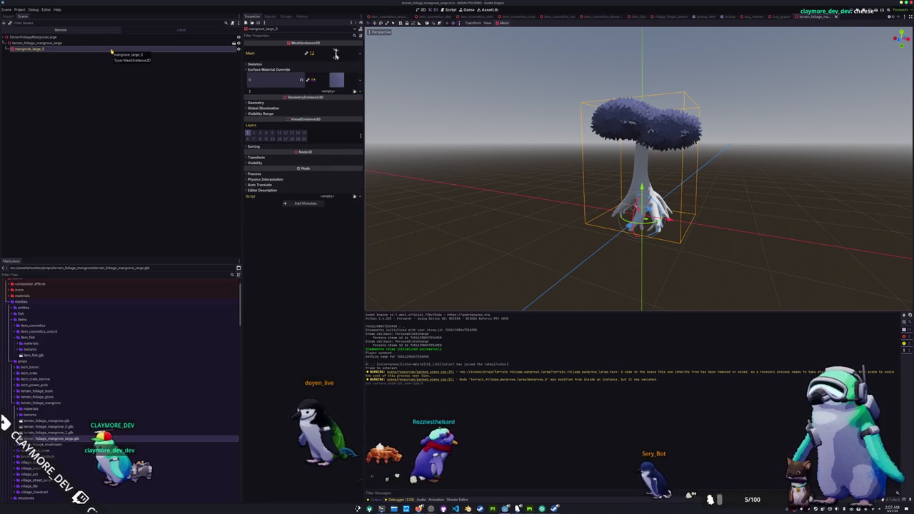
{"action": "left_click", "coordinate": [355, 91]}
{"action": "type", "text": "terrain_fo"}
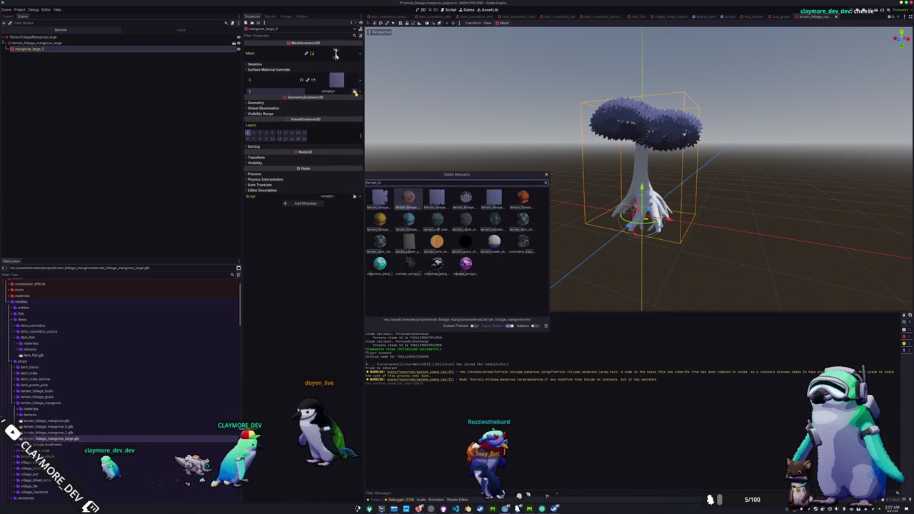
{"action": "key", "text": "Return"}
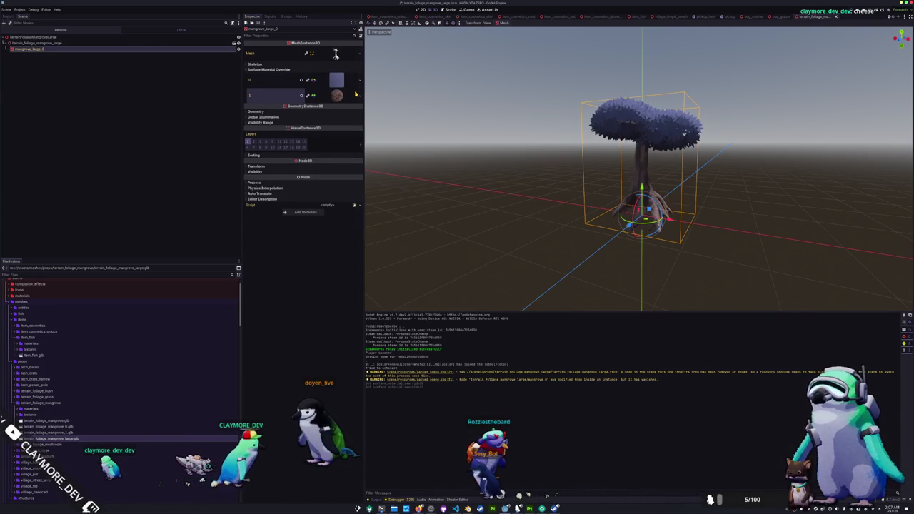
{"action": "key", "text": "alt+Tab"}
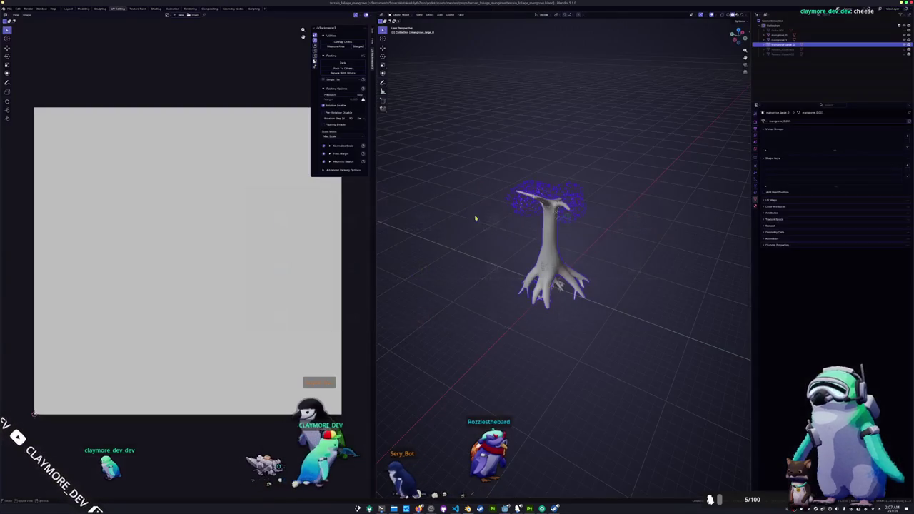
- Check the running game window, close it with Alt+F4, and return to the Godot editor
{"action": "left_click", "coordinate": [554, 508]}
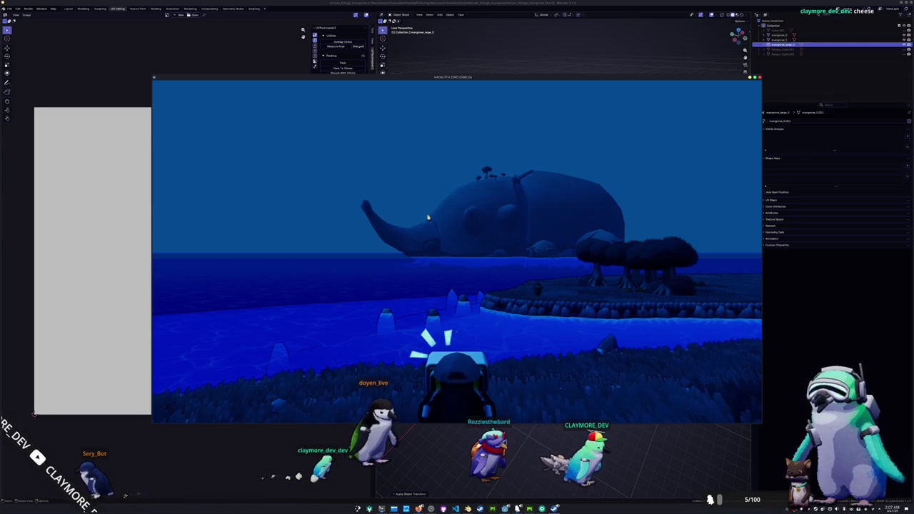
{"action": "left_click", "coordinate": [449, 473]}
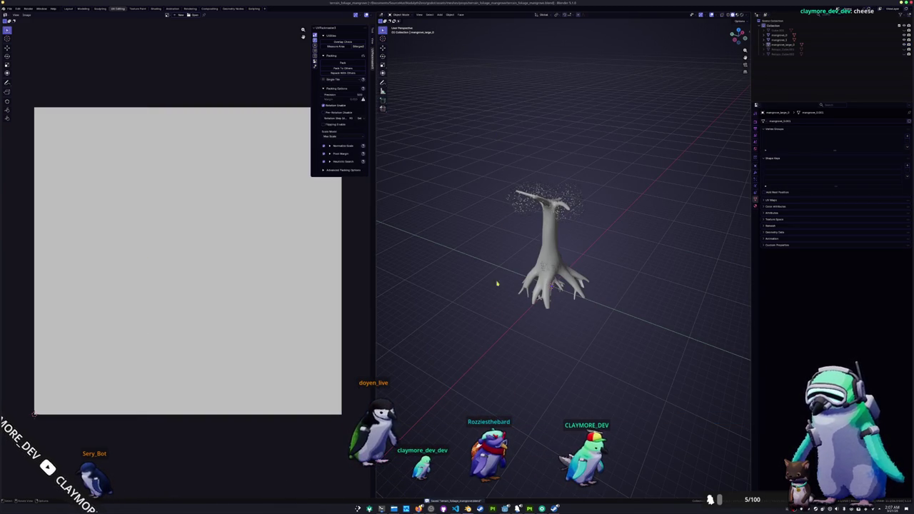
{"action": "key", "text": "alt+Tab"}
{"action": "key", "text": "alt+F4"}
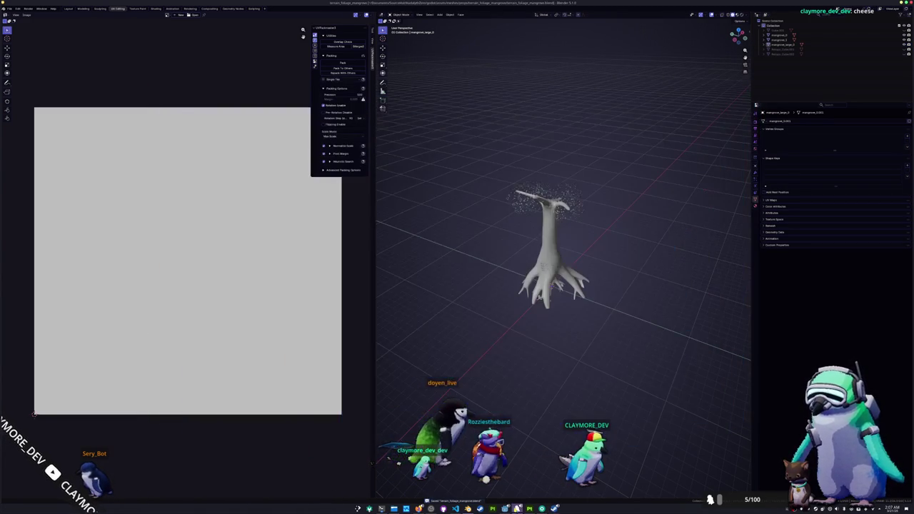
{"action": "scroll", "coordinate": [569, 153], "scroll_direction": "up", "scroll_amount": 3}
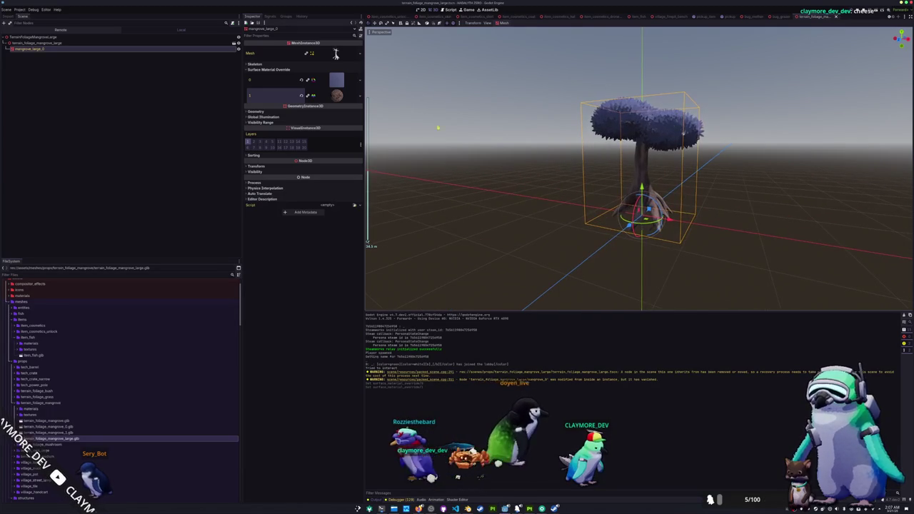
- Switch to bug_mother, select RemoteTransform3D8, and orbit to view the large mangrove among the trees
{"action": "key", "text": "ctrl+shift+Tab"}
{"action": "key", "text": "ctrl+shift+Tab"}
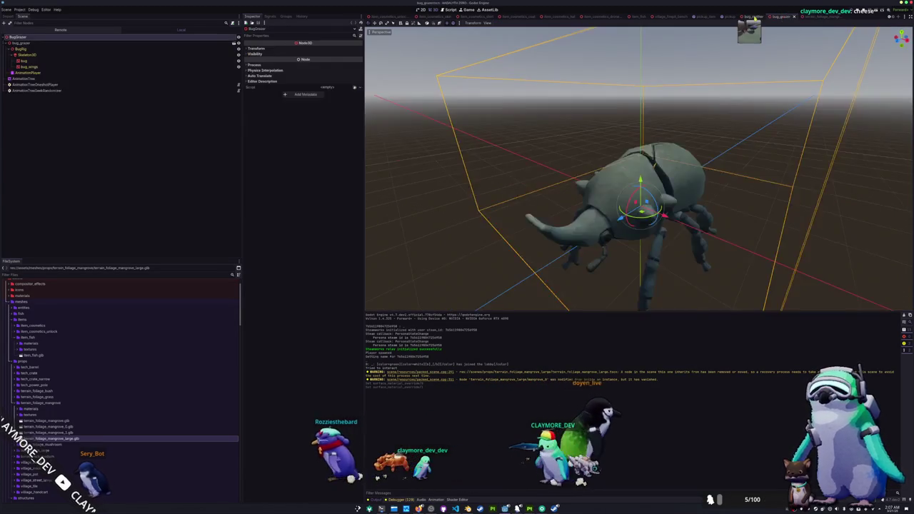
{"action": "mouse_move", "coordinate": [572, 150]}
{"action": "left_mouse_down"}
{"action": "mouse_move", "coordinate": [555, 151]}
{"action": "mouse_move", "coordinate": [564, 186]}
{"action": "mouse_move", "coordinate": [557, 210]}
{"action": "mouse_move", "coordinate": [565, 177]}
{"action": "mouse_move", "coordinate": [629, 207]}
{"action": "left_mouse_up"}
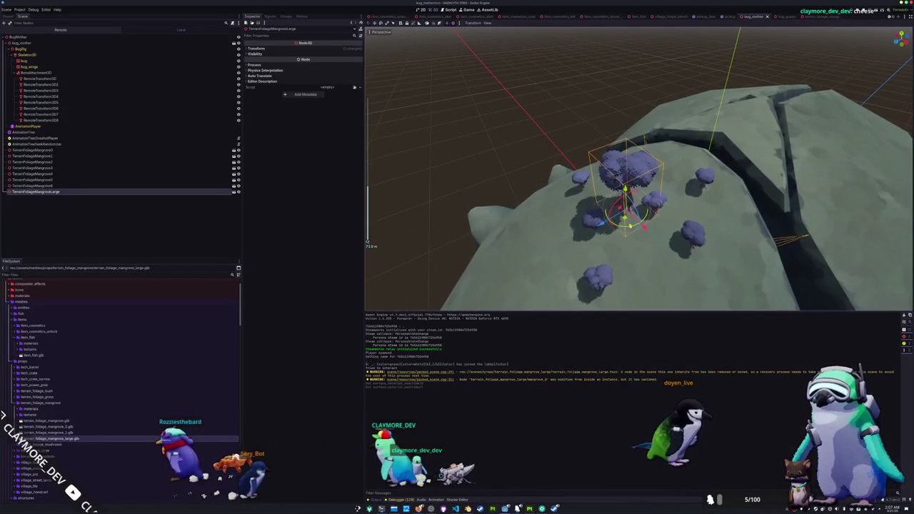
{"action": "scroll", "coordinate": [641, 219], "scroll_direction": "up", "scroll_amount": 2}
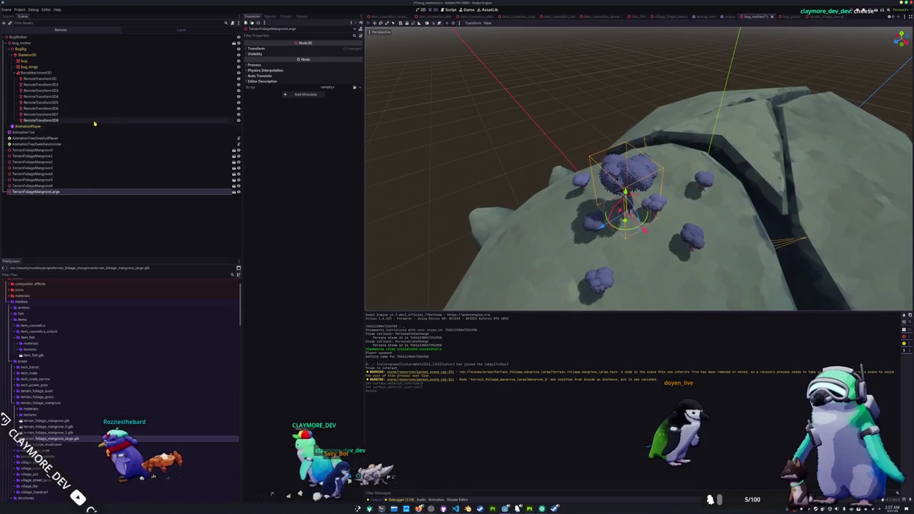
{"action": "left_click", "coordinate": [42, 120]}
{"action": "scroll", "coordinate": [610, 245], "scroll_direction": "up", "scroll_amount": 2}
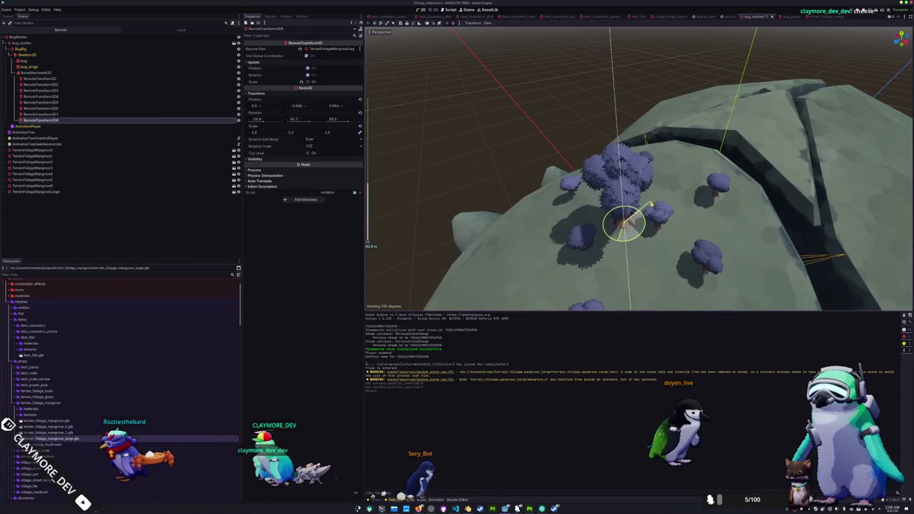
{"action": "left_click_drag", "start_coordinate": [549, 239], "coordinate": [542, 218]}
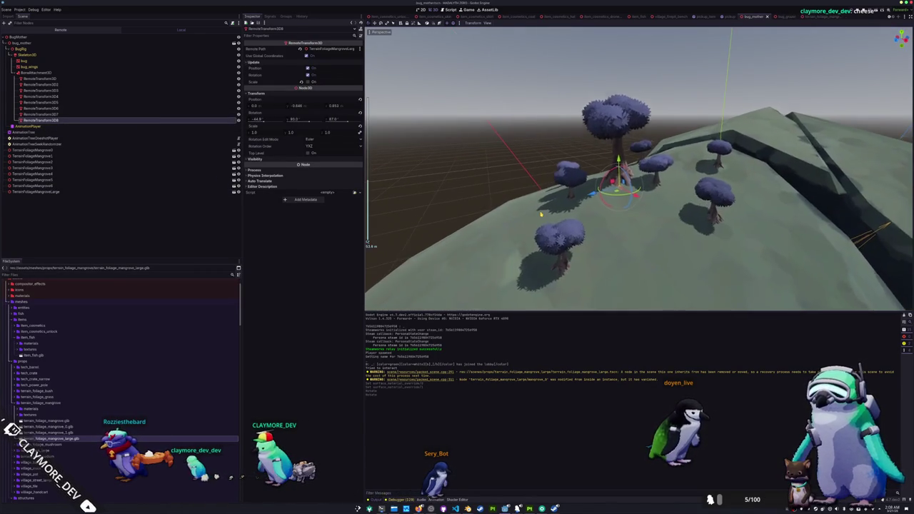
{"action": "scroll", "coordinate": [532, 217], "scroll_direction": "up", "scroll_amount": 3}
{"action": "scroll", "coordinate": [525, 214], "scroll_direction": "down", "scroll_amount": 3}
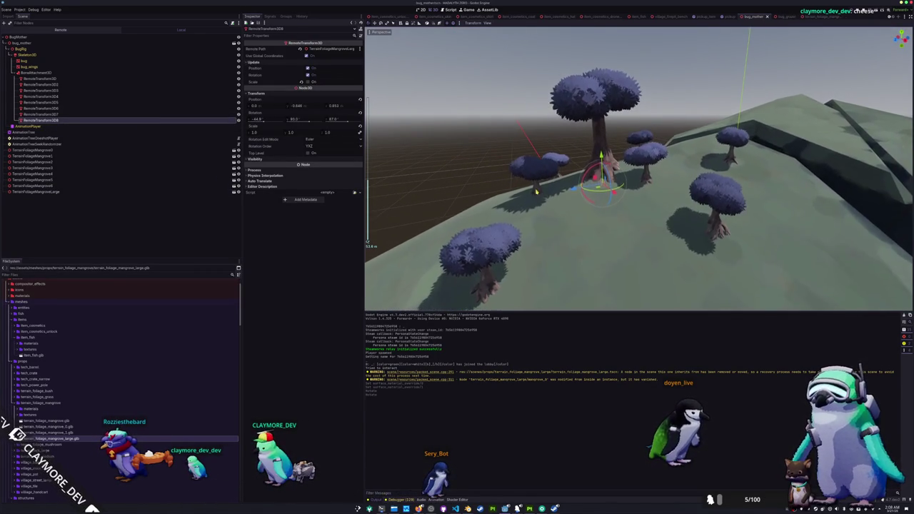
- Select TerrainFoliageMangrove3, then inspect RemoteTransform3D and RemoteTransform3D2 in the Scene dock
{"action": "left_click", "coordinate": [535, 191]}
{"action": "left_click_drag", "start_coordinate": [534, 192], "coordinate": [577, 201]}
{"action": "scroll", "coordinate": [582, 207], "scroll_direction": "down", "scroll_amount": 2}
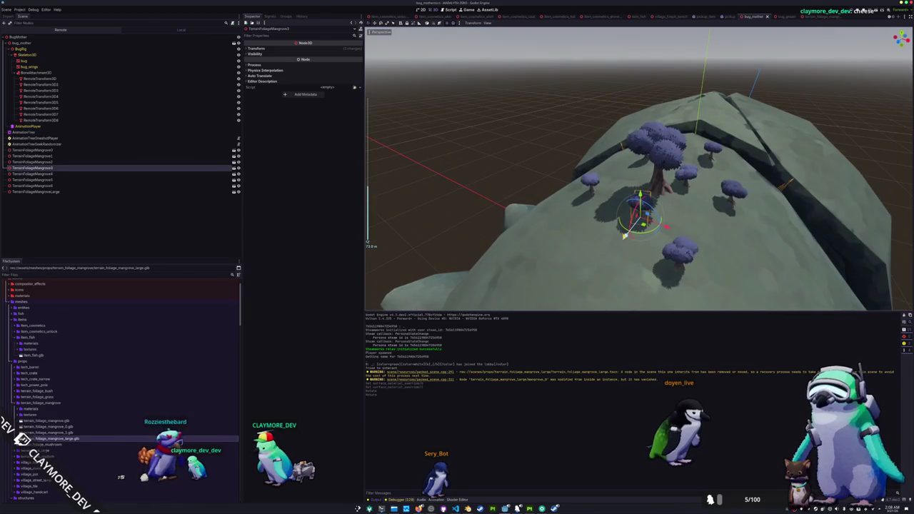
{"action": "left_click", "coordinate": [171, 79]}
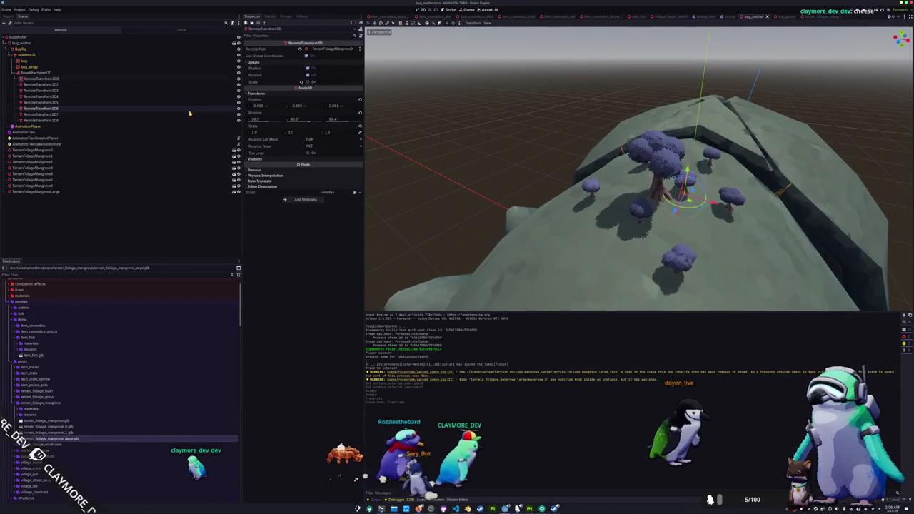
{"action": "key", "text": "Down"}
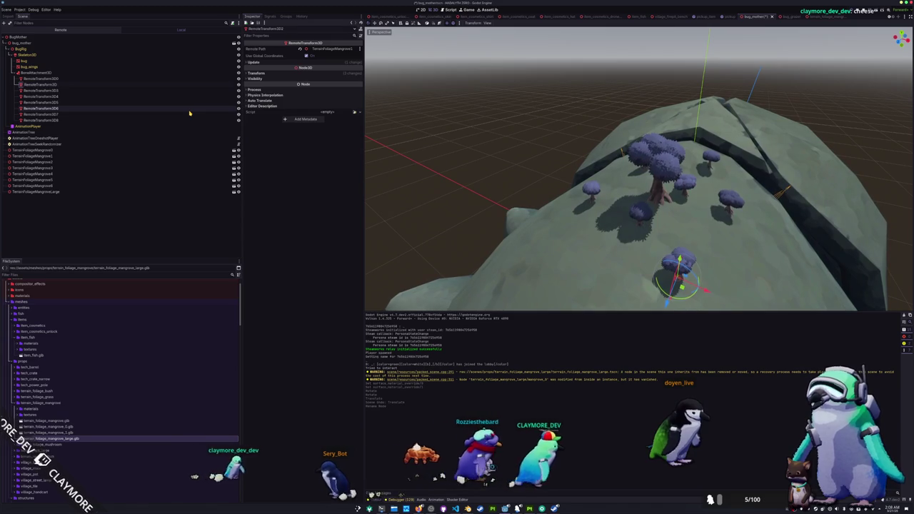
- Look through the RemoteTransform3D nodes, opening the Remote Path node picker and cancelling it
{"action": "key", "text": "Down"}
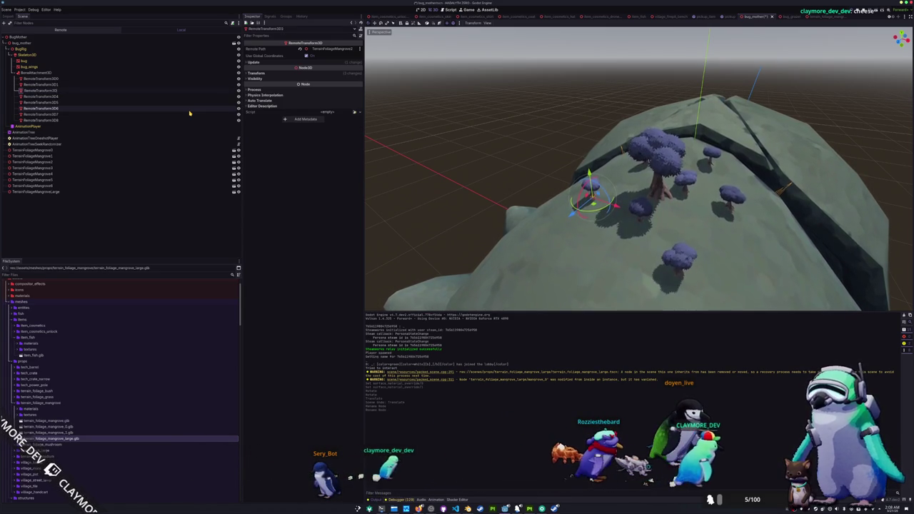
{"action": "key", "text": "Down"}
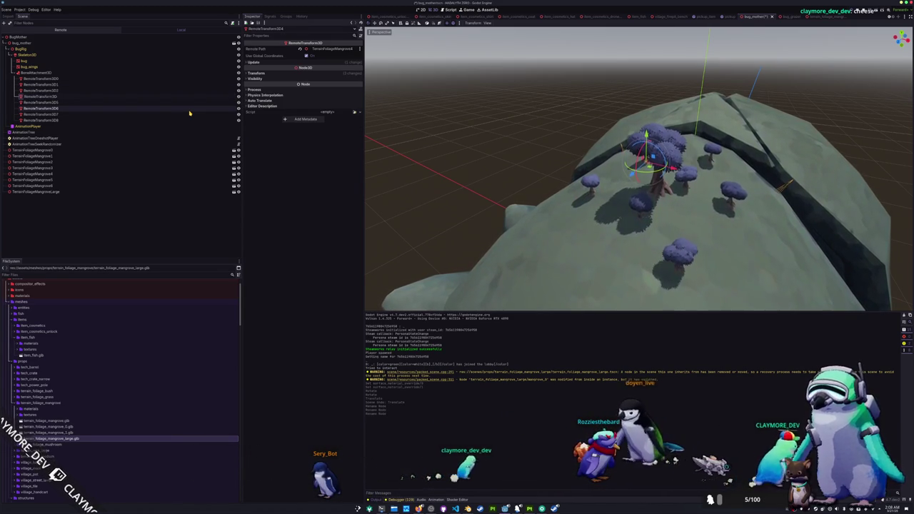
{"action": "key", "text": "Down"}
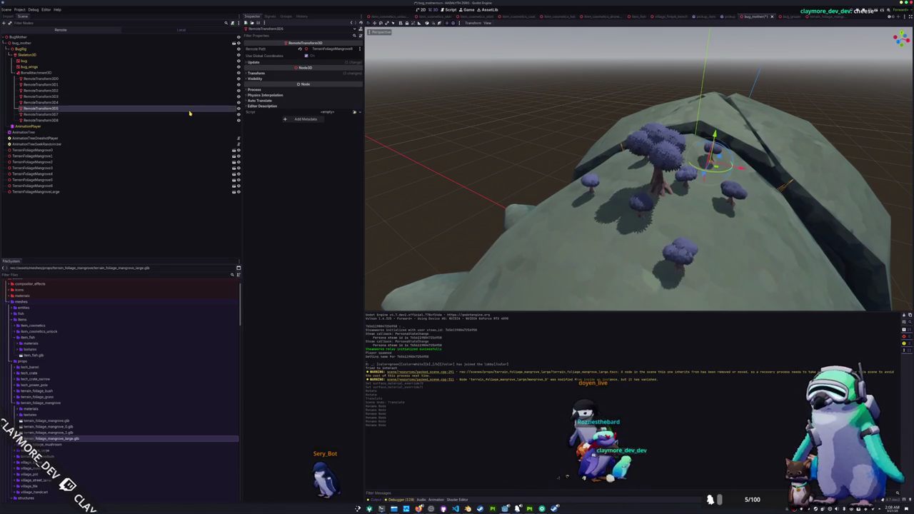
{"action": "key", "text": "Down"}
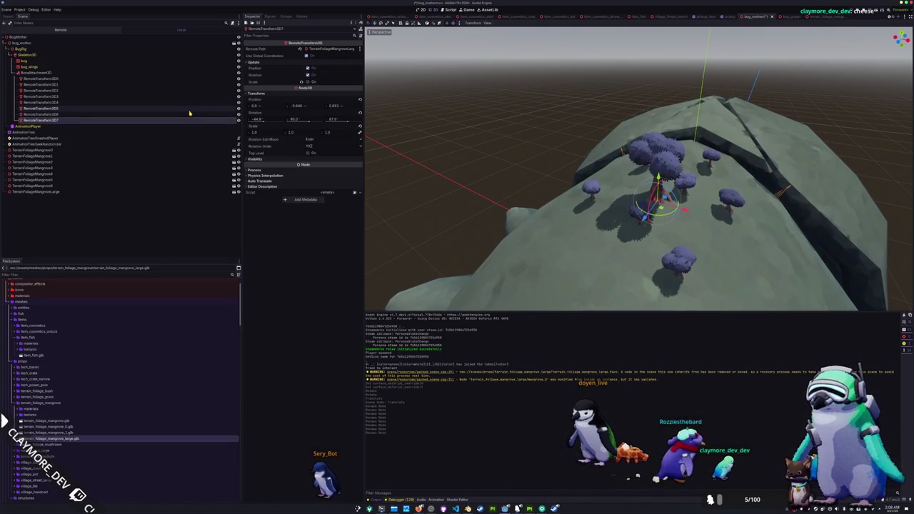
{"action": "left_click", "coordinate": [77, 86]}
{"action": "key", "text": "Down"}
{"action": "key", "text": "Down"}
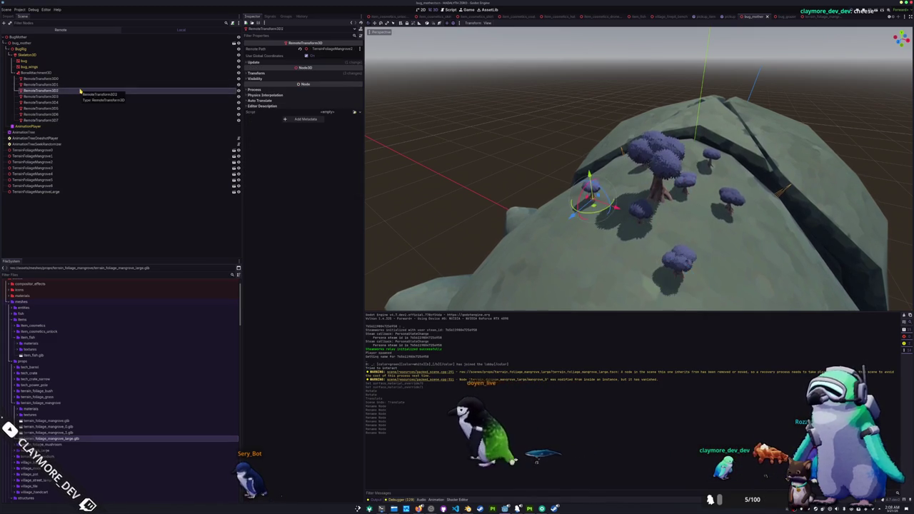
{"action": "left_click", "coordinate": [327, 48]}
{"action": "key", "text": "Escape"}
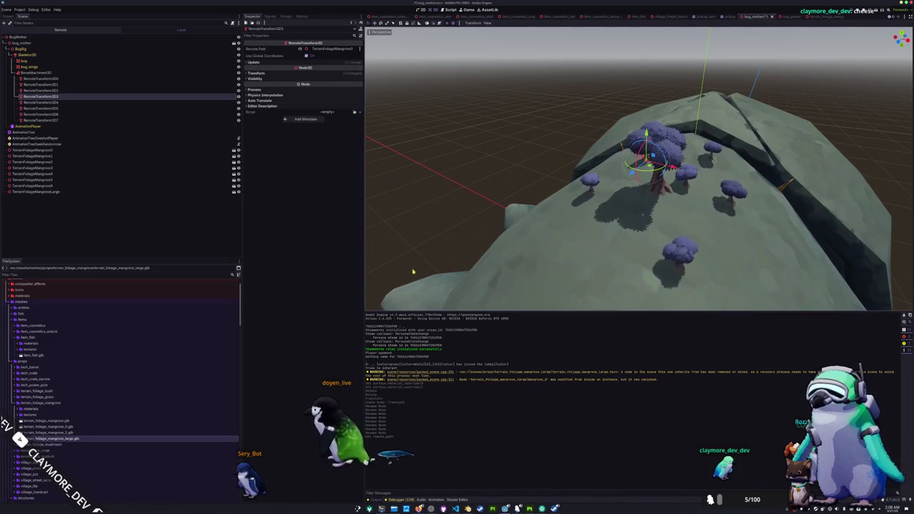
- Point the Remote Paths of RemoteTransform3D4, 5 and 6 at TerrainFoliageMangrove nodes
{"action": "left_click", "coordinate": [72, 103]}
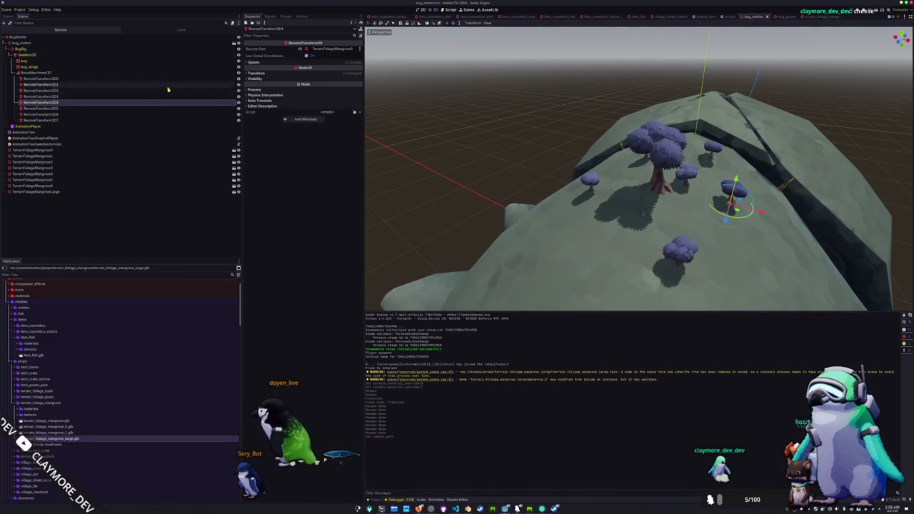
{"action": "left_click", "coordinate": [327, 48]}
{"action": "double_click", "coordinate": [452, 294]}
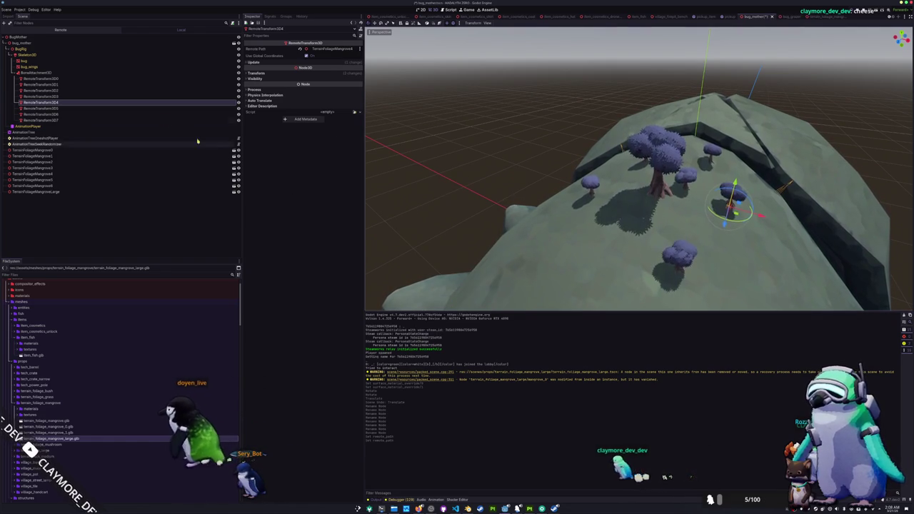
{"action": "left_click", "coordinate": [226, 108]}
{"action": "left_click", "coordinate": [328, 47]}
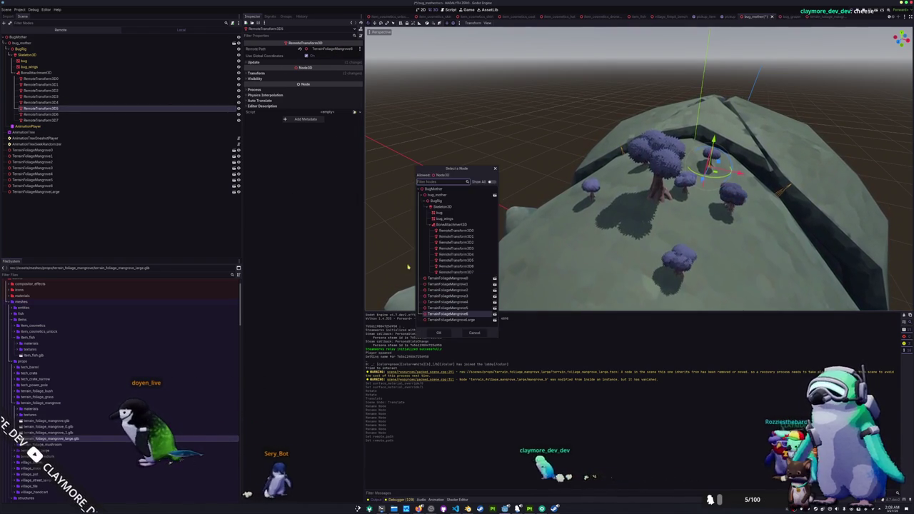
{"action": "double_click", "coordinate": [452, 302]}
{"action": "left_click", "coordinate": [226, 115]}
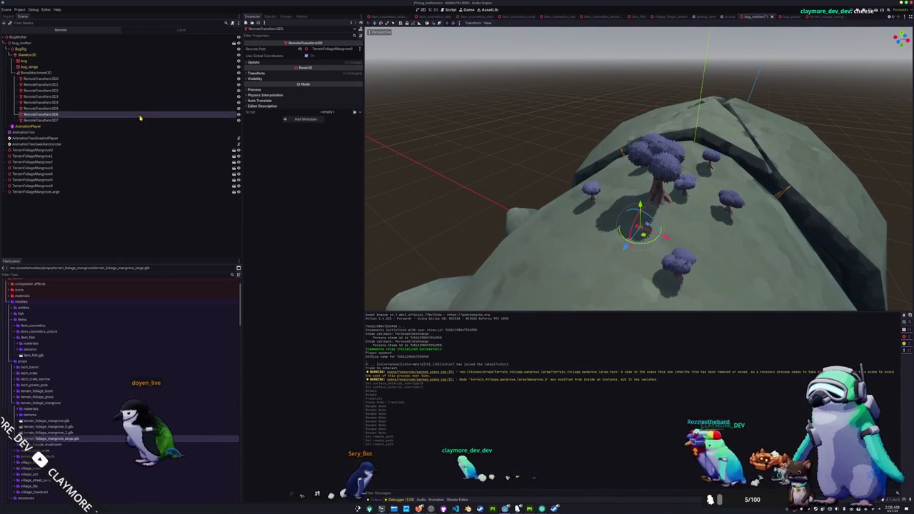
{"action": "left_click", "coordinate": [327, 48]}
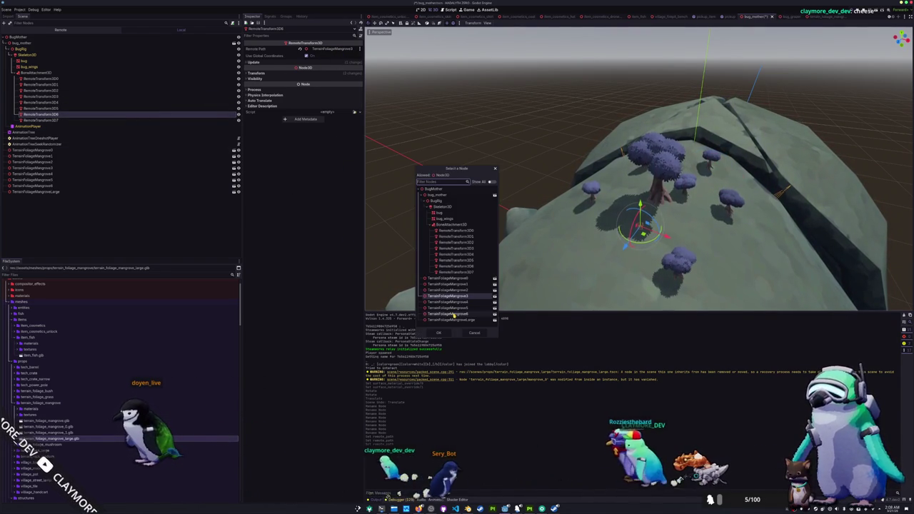
{"action": "double_click", "coordinate": [422, 290]}
- Select RemoteTransform3D7, orbit to check the trees on the bug's back, then go to Painter
{"action": "left_click", "coordinate": [207, 120]}
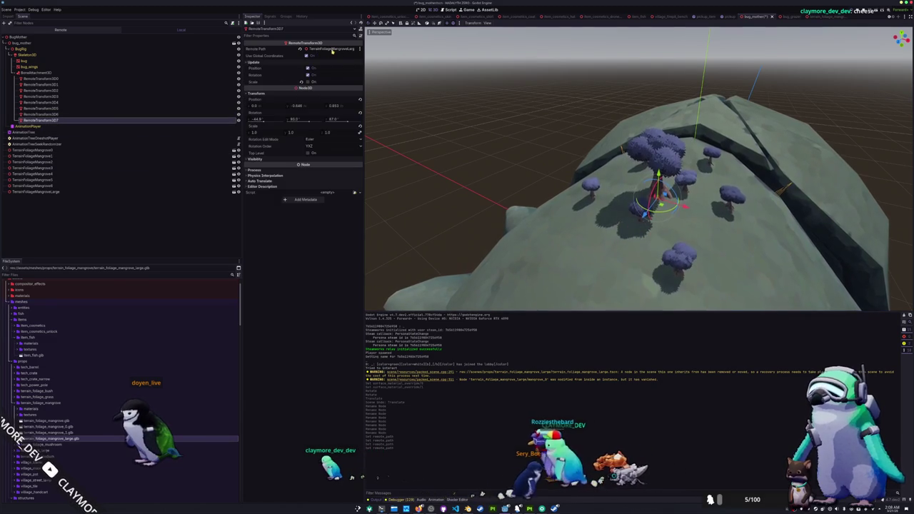
{"action": "scroll", "coordinate": [565, 203], "scroll_direction": "up", "scroll_amount": 2}
{"action": "left_click_drag", "start_coordinate": [564, 204], "coordinate": [556, 178]}
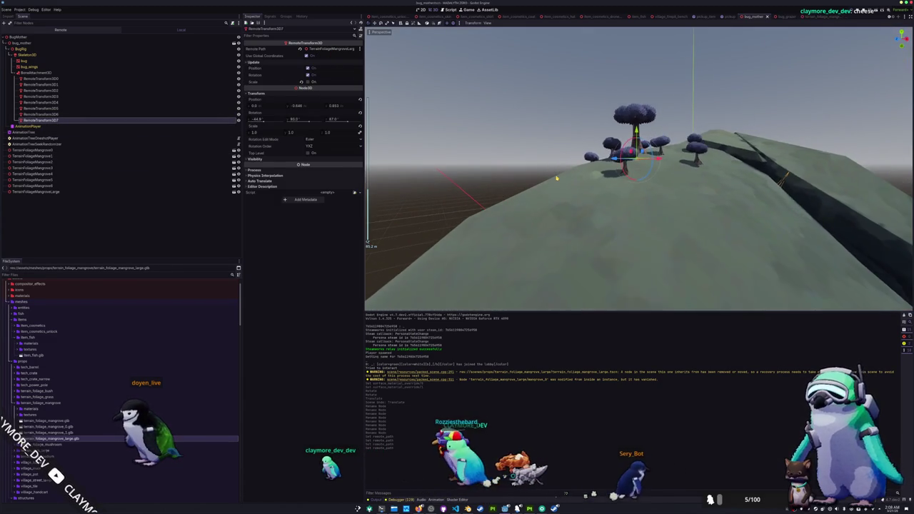
{"action": "scroll", "coordinate": [556, 178], "scroll_direction": "down", "scroll_amount": 5}
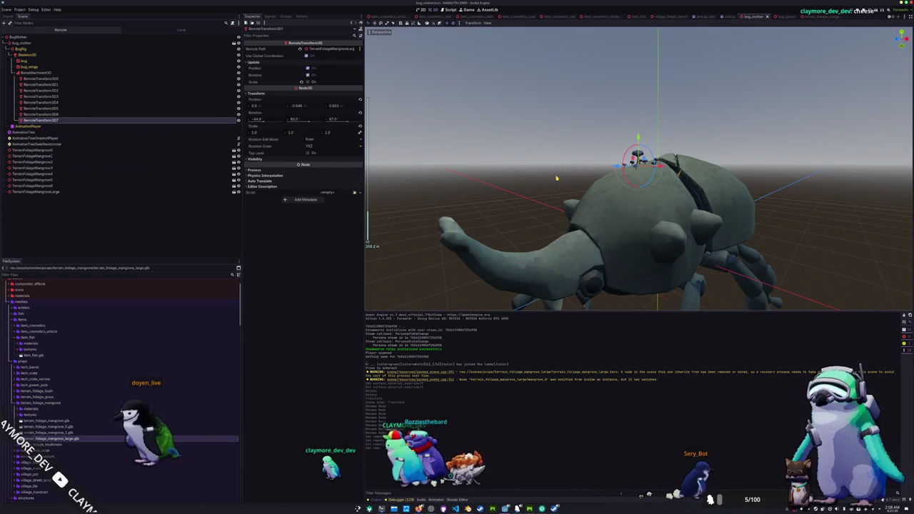
{"action": "scroll", "coordinate": [557, 178], "scroll_direction": "up", "scroll_amount": 3}
{"action": "mouse_move", "coordinate": [556, 178]}
{"action": "left_mouse_down"}
{"action": "mouse_move", "coordinate": [551, 219]}
{"action": "mouse_move", "coordinate": [546, 202]}
{"action": "left_mouse_up"}
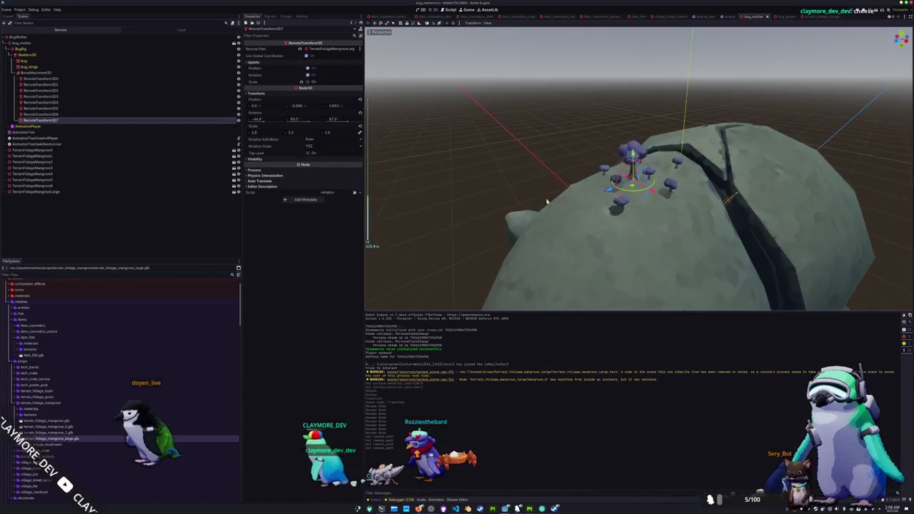
{"action": "key", "text": "alt+Tab"}
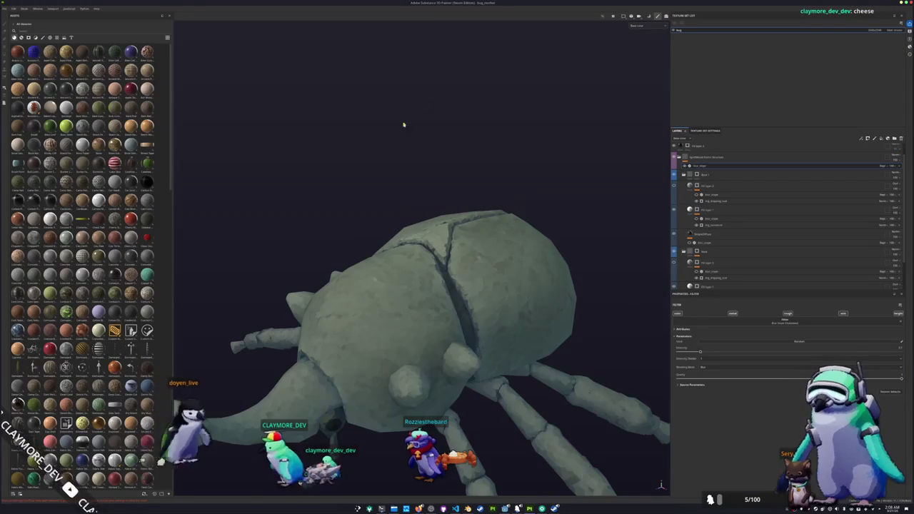
- Orbit to face the beetle's legs and show the Roughness channel in the viewport
{"action": "scroll", "coordinate": [410, 151], "scroll_direction": "down", "scroll_amount": 3}
{"action": "mouse_move", "coordinate": [410, 150]}
{"action": "left_mouse_down"}
{"action": "mouse_move", "coordinate": [374, 122]}
{"action": "mouse_move", "coordinate": [389, 136]}
{"action": "left_mouse_up"}
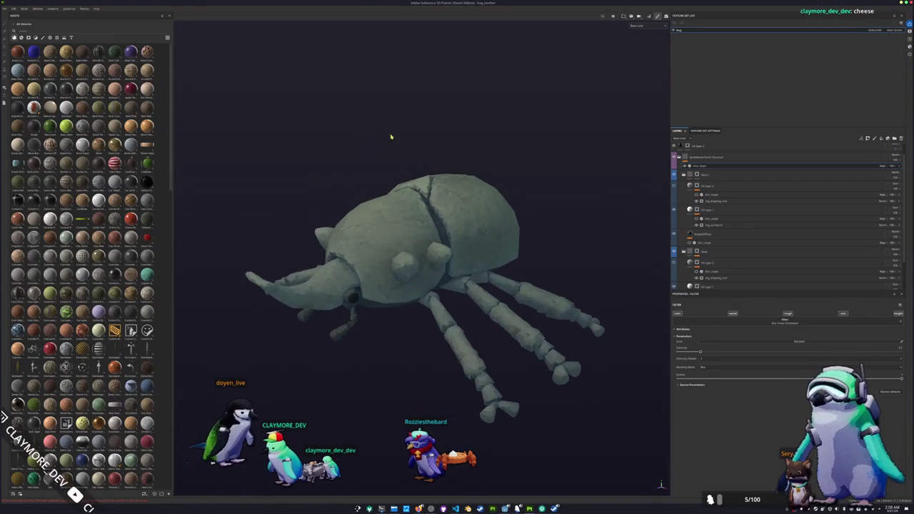
{"action": "left_click", "coordinate": [648, 56]}
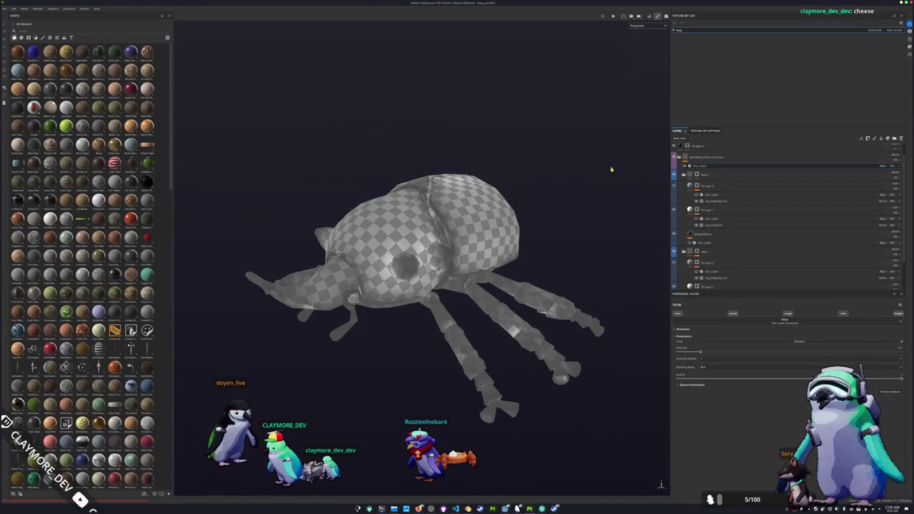
{"action": "scroll", "coordinate": [728, 185], "scroll_direction": "up", "scroll_amount": 2}
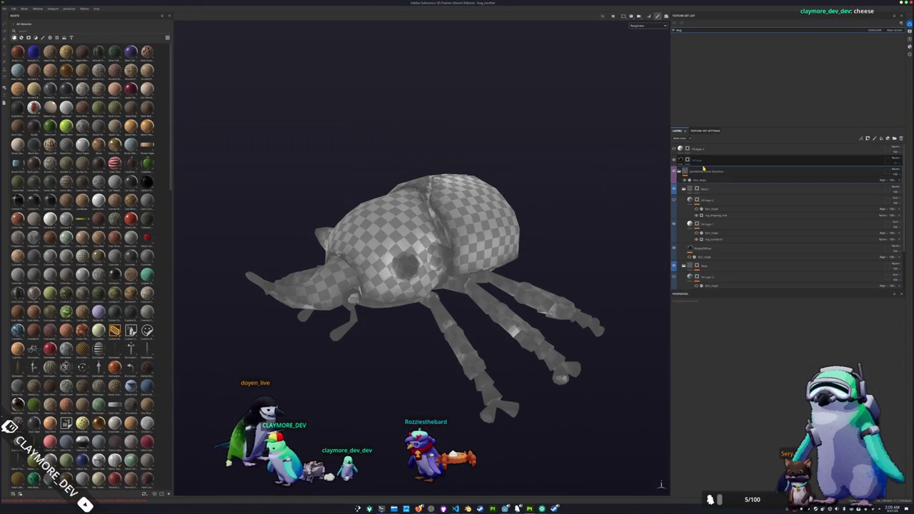
- Add a new fill layer above Fill layer 4 and set its base colour
{"action": "left_click", "coordinate": [709, 150]}
{"action": "left_click", "coordinate": [880, 140]}
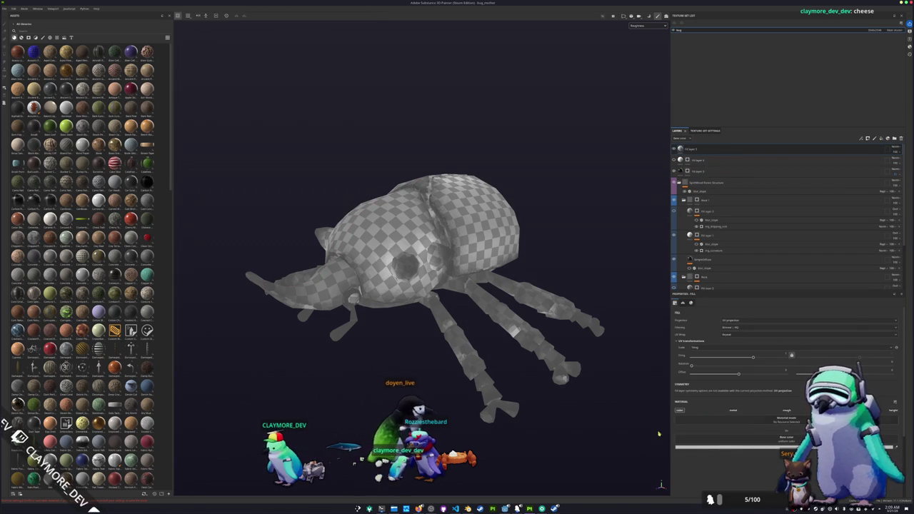
{"action": "left_click", "coordinate": [684, 420]}
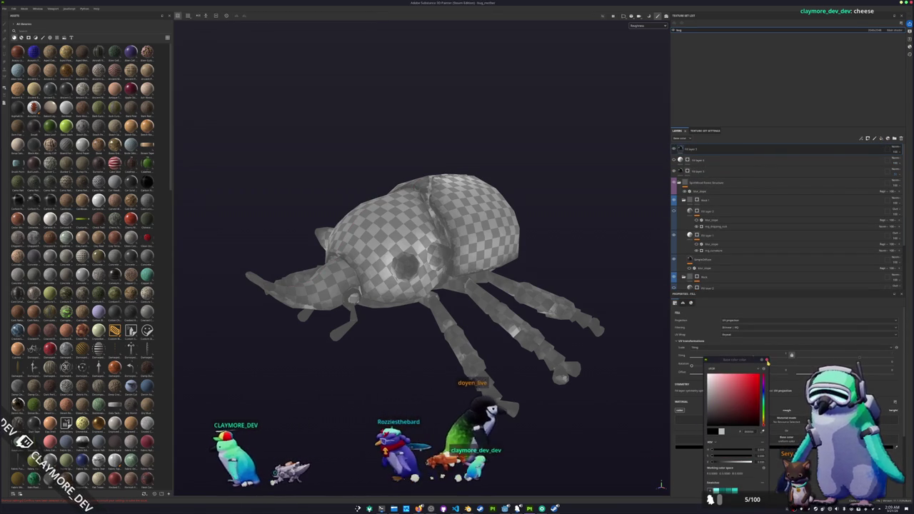
{"action": "left_click", "coordinate": [685, 411]}
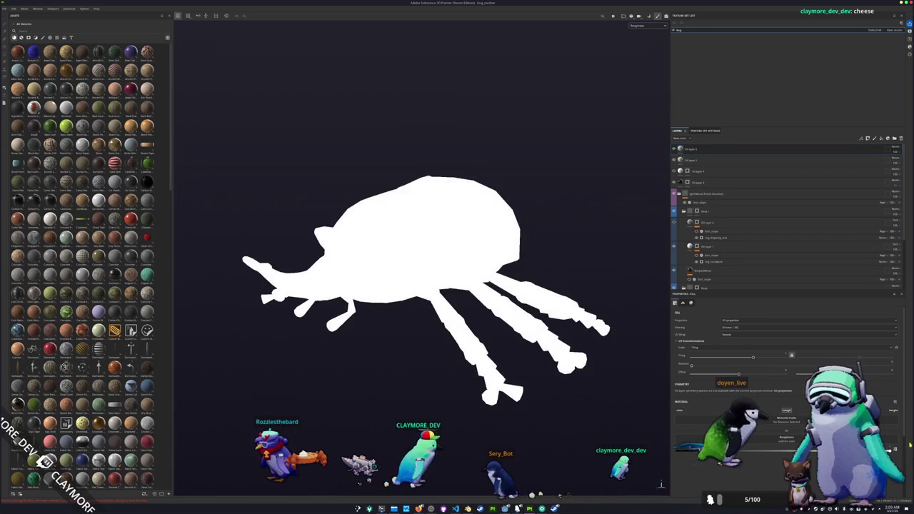
- Give the top fill layer a black mask with a Light generator
{"action": "right_click", "coordinate": [697, 152]}
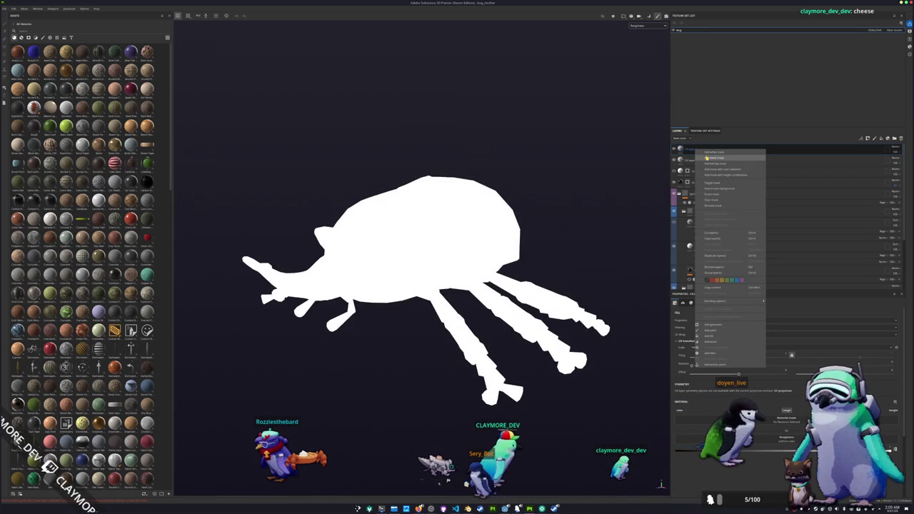
{"action": "left_click", "coordinate": [707, 152]}
{"action": "right_click", "coordinate": [687, 150]}
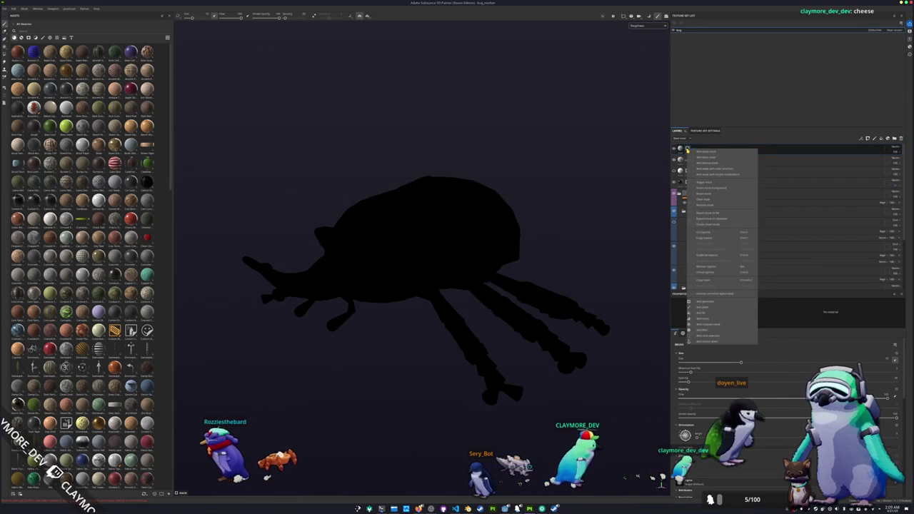
{"action": "left_click", "coordinate": [713, 312]}
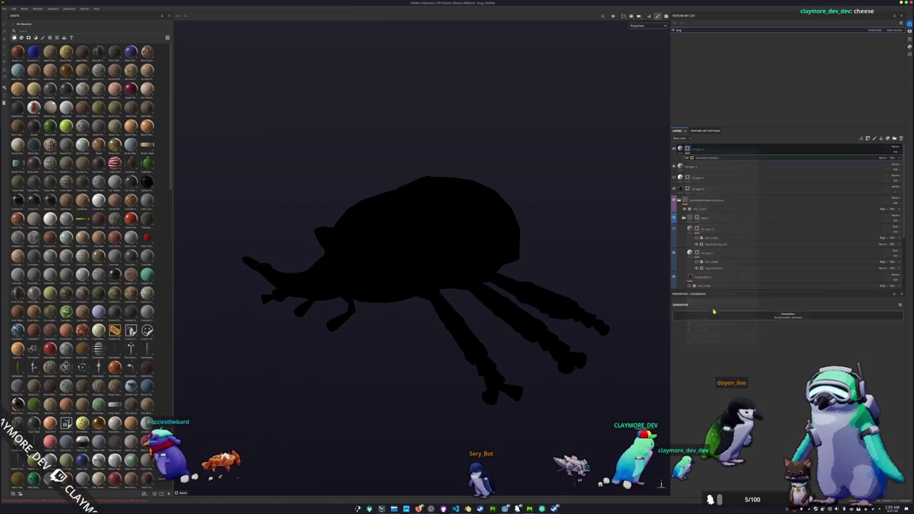
{"action": "left_click", "coordinate": [752, 318]}
{"action": "left_click", "coordinate": [763, 360]}
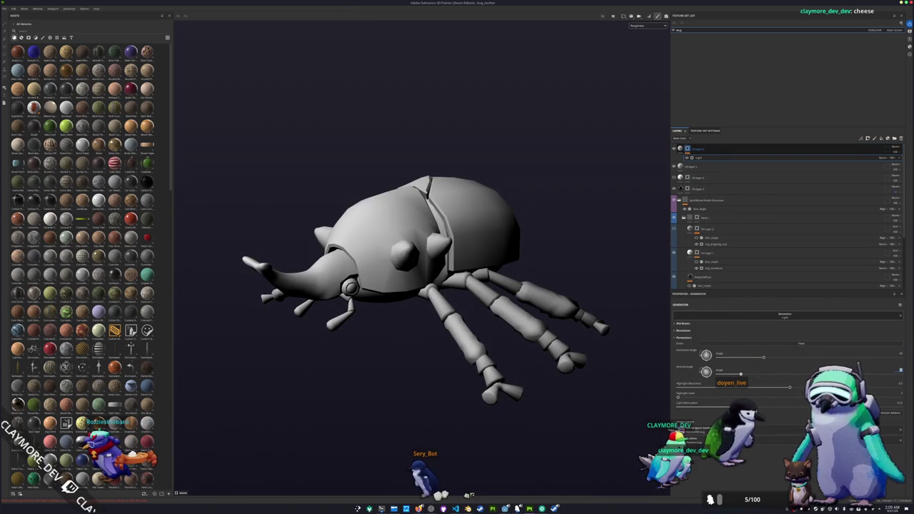
- Tune the Light generator's angle, sharpness and level for hard toon highlights, then reframe the beetle
{"action": "left_click_drag", "start_coordinate": [740, 374], "coordinate": [764, 373]}
{"action": "left_click_drag", "start_coordinate": [733, 408], "coordinate": [771, 408]}
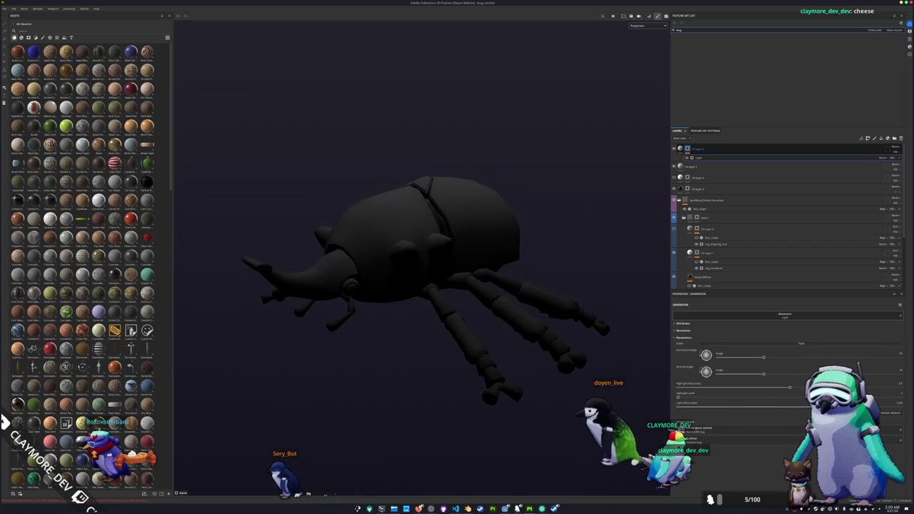
{"action": "left_click_drag", "start_coordinate": [679, 397], "coordinate": [800, 391]}
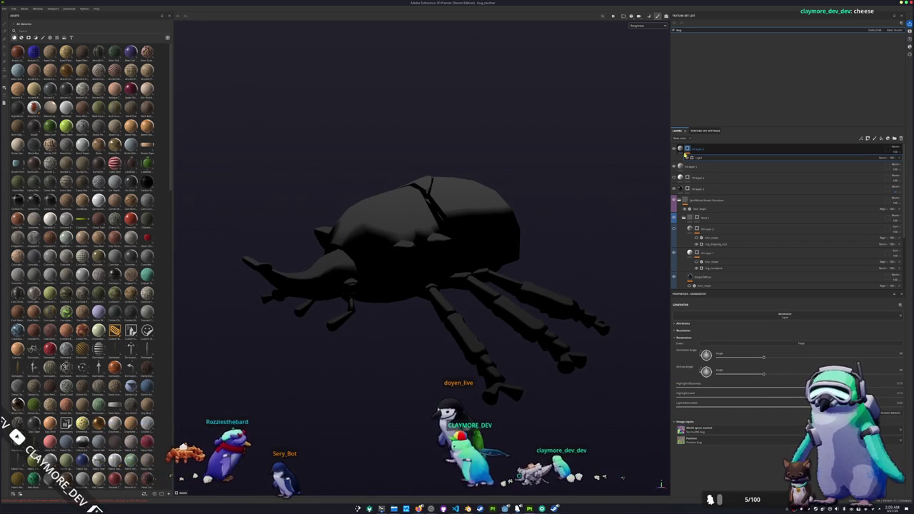
{"action": "key", "text": "Delete"}
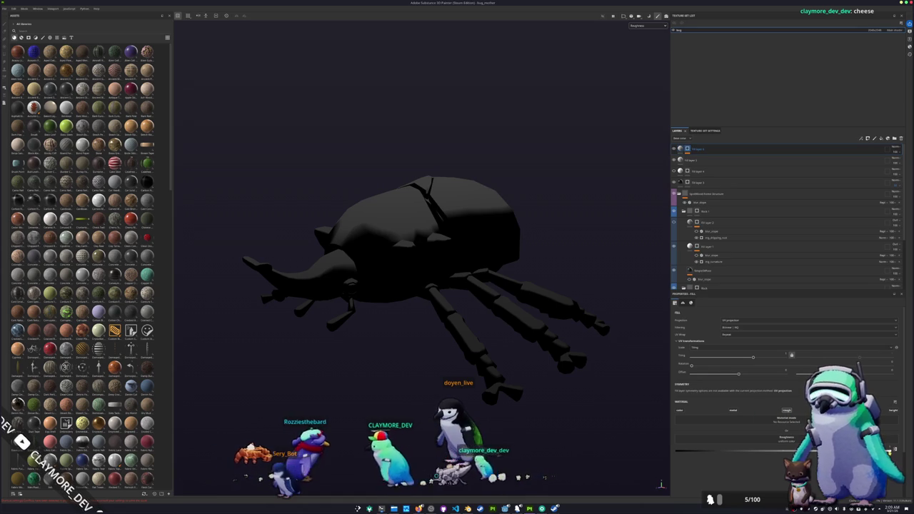
{"action": "mouse_move", "coordinate": [611, 297]}
{"action": "left_mouse_down", "text": "alt"}
{"action": "mouse_move", "coordinate": [594, 296]}
{"action": "mouse_move", "coordinate": [607, 293]}
{"action": "left_mouse_up", "text": "alt"}
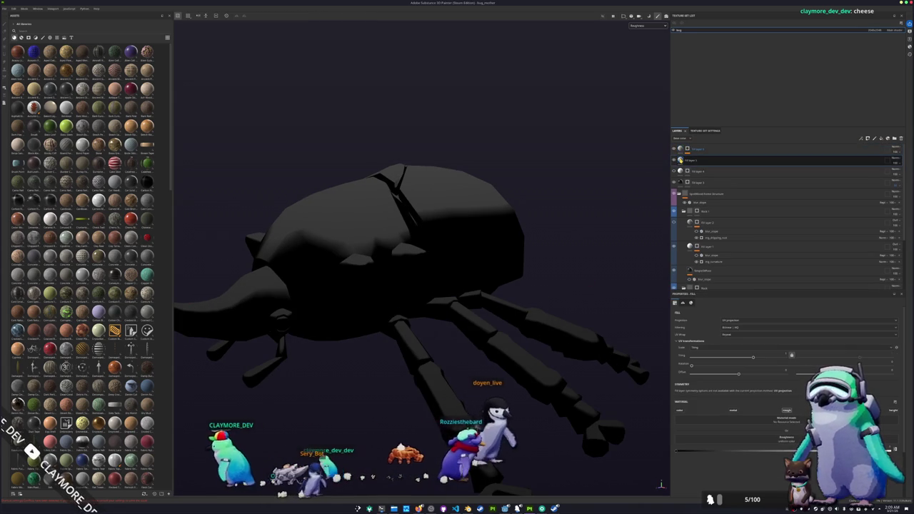
{"action": "left_click_drag", "start_coordinate": [572, 172], "coordinate": [596, 169], "text": "alt"}
{"action": "left_click", "coordinate": [683, 164]}
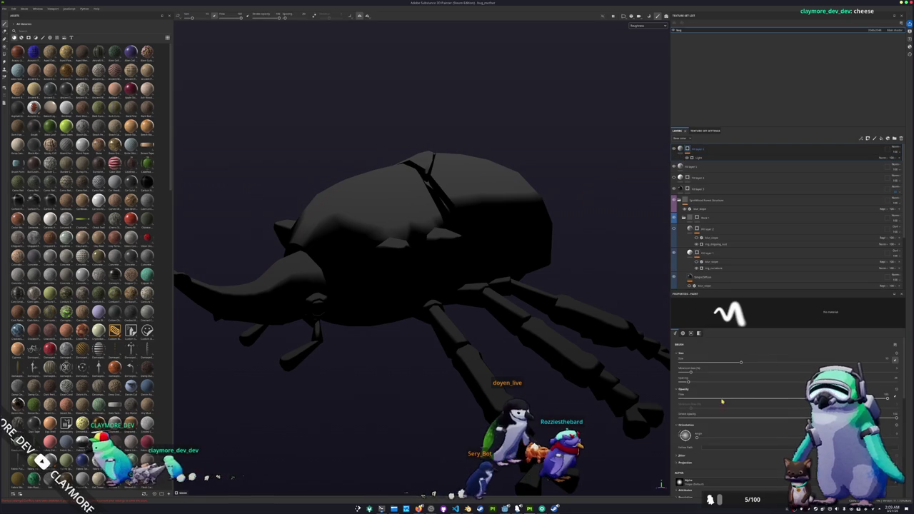
{"action": "left_click", "coordinate": [710, 158]}
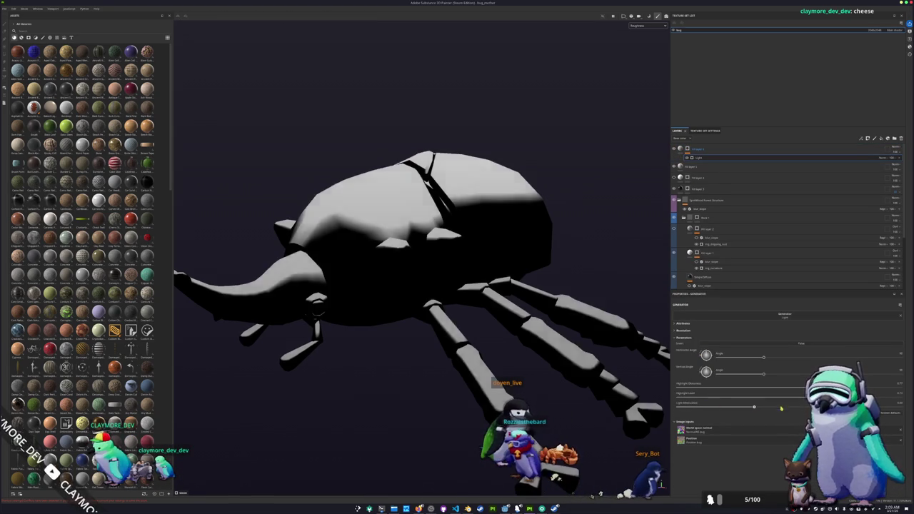
{"action": "key", "text": "f"}
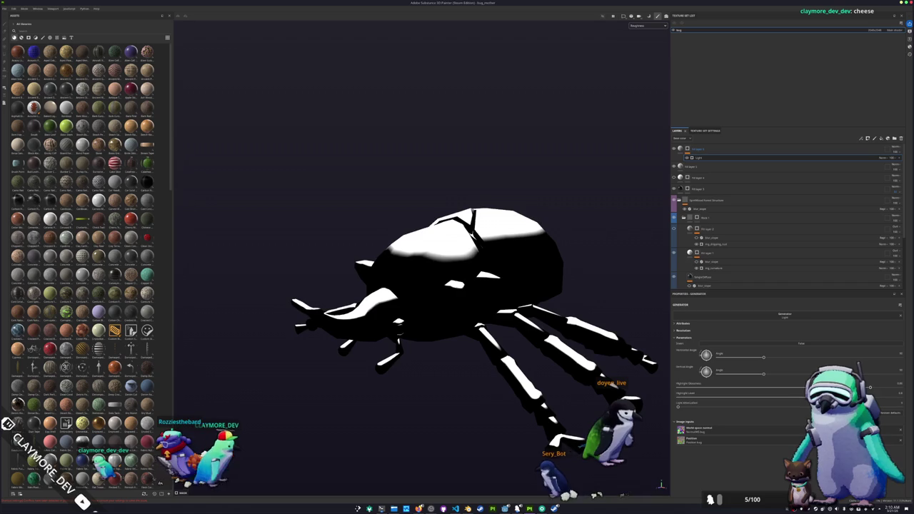
- Add a paint effect to the top layer's mask and orbit onto the beetle's back
{"action": "right_click", "coordinate": [674, 225]}
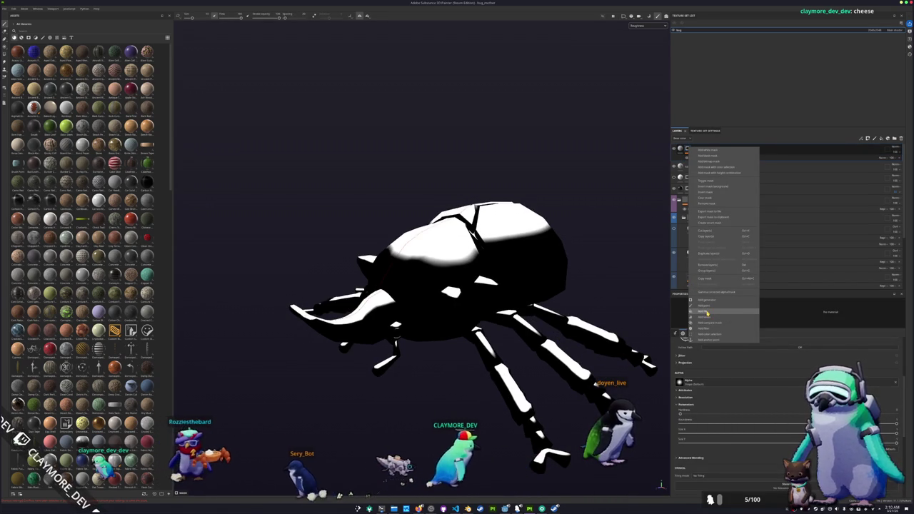
{"action": "left_click", "coordinate": [706, 307]}
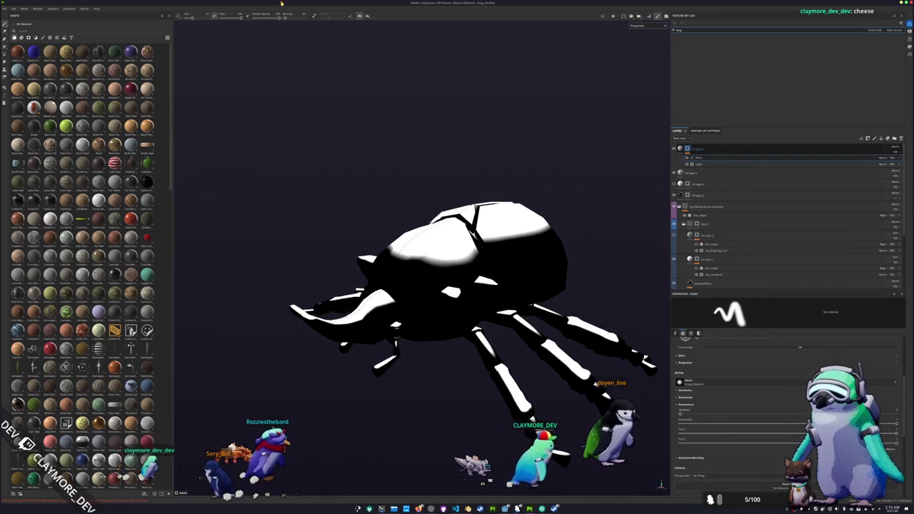
{"action": "scroll", "coordinate": [380, 165], "scroll_direction": "down", "scroll_amount": 3}
{"action": "scroll", "coordinate": [713, 435], "scroll_direction": "down", "scroll_amount": 2}
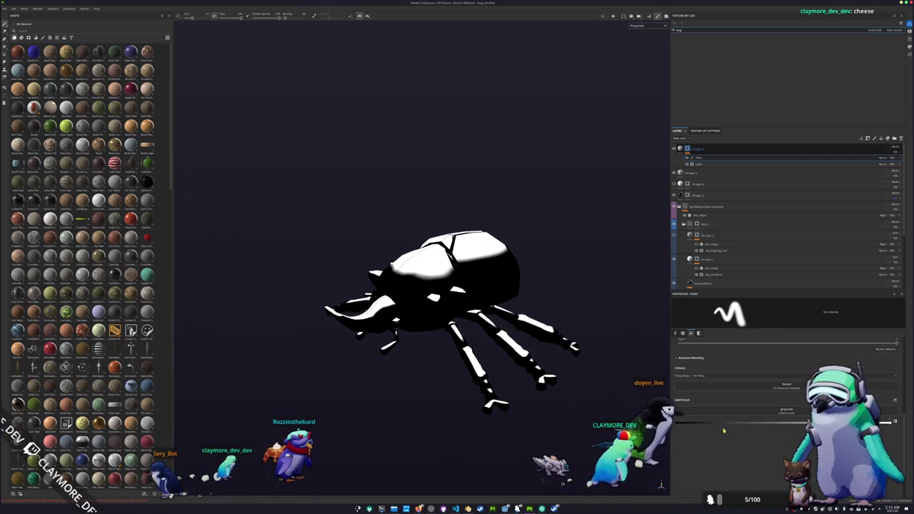
{"action": "left_click_drag", "start_coordinate": [548, 404], "coordinate": [526, 419]}
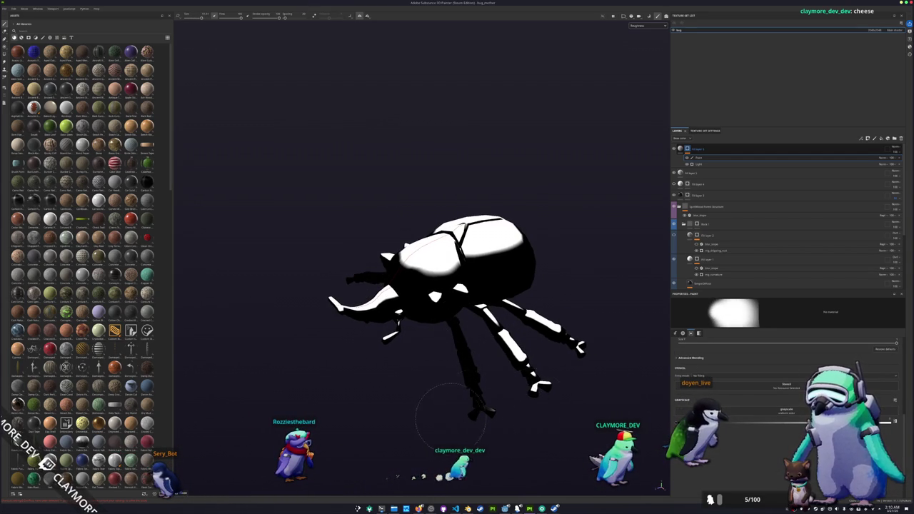
{"action": "left_click_drag", "start_coordinate": [475, 410], "coordinate": [449, 436]}
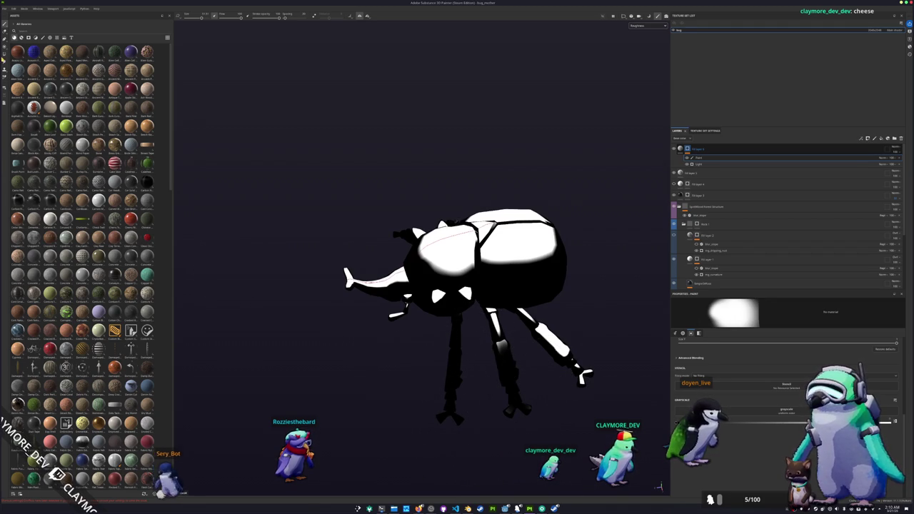
- With Polygon Fill (key 4), rectangle-select the right legs to erase their white from the mask
{"action": "key", "text": "4"}
{"action": "left_click_drag", "start_coordinate": [638, 443], "coordinate": [490, 309]}
{"action": "mouse_move", "coordinate": [625, 402]}
{"action": "left_mouse_down"}
{"action": "mouse_move", "coordinate": [437, 326]}
{"action": "mouse_move", "coordinate": [449, 251]}
{"action": "mouse_move", "coordinate": [408, 350]}
{"action": "left_mouse_up"}
{"action": "scroll", "coordinate": [403, 355], "scroll_direction": "up", "scroll_amount": 3}
{"action": "scroll", "coordinate": [403, 355], "scroll_direction": "up", "scroll_amount": 2}
{"action": "scroll", "coordinate": [445, 347], "scroll_direction": "up", "scroll_amount": 5}
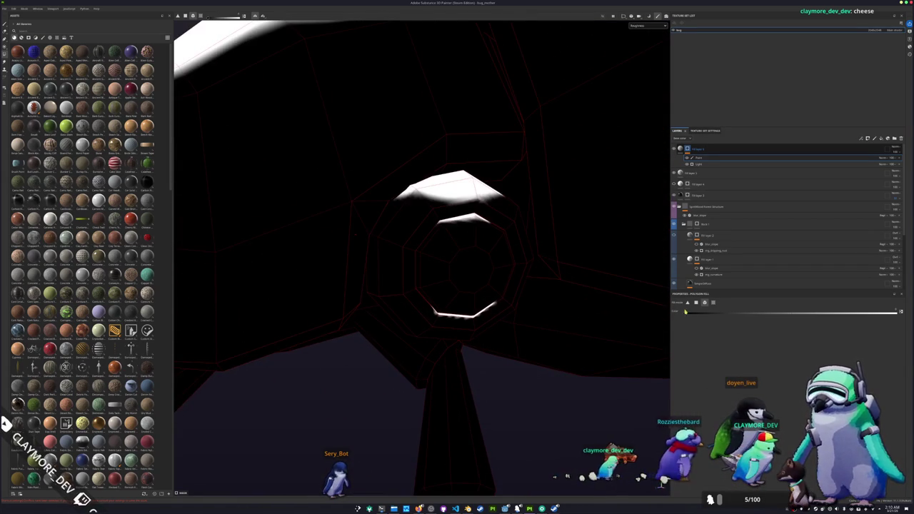
{"action": "scroll", "coordinate": [477, 320], "scroll_direction": "up", "scroll_amount": 2}
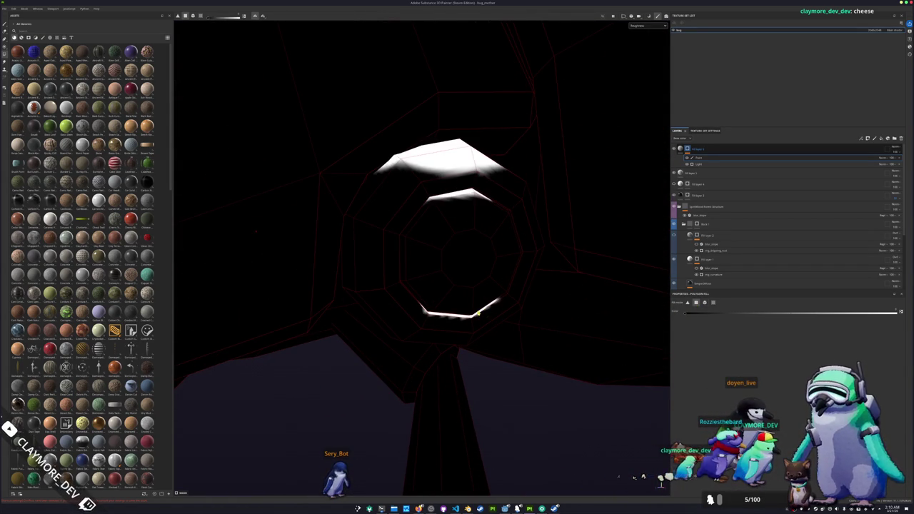
{"action": "scroll", "coordinate": [477, 315], "scroll_direction": "up", "scroll_amount": 2}
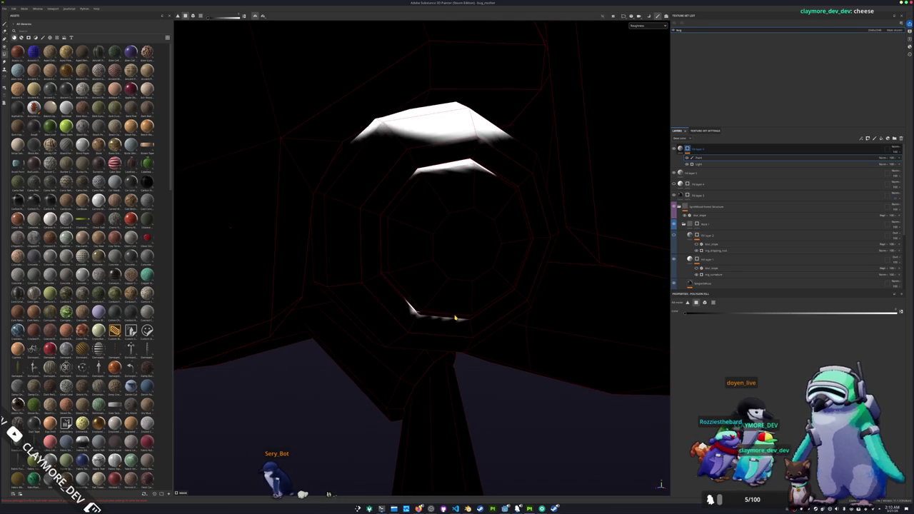
- Orbit around the eye sockets, underside and shell to check the black-and-white light mask
{"action": "left_click_drag", "start_coordinate": [411, 309], "coordinate": [385, 314]}
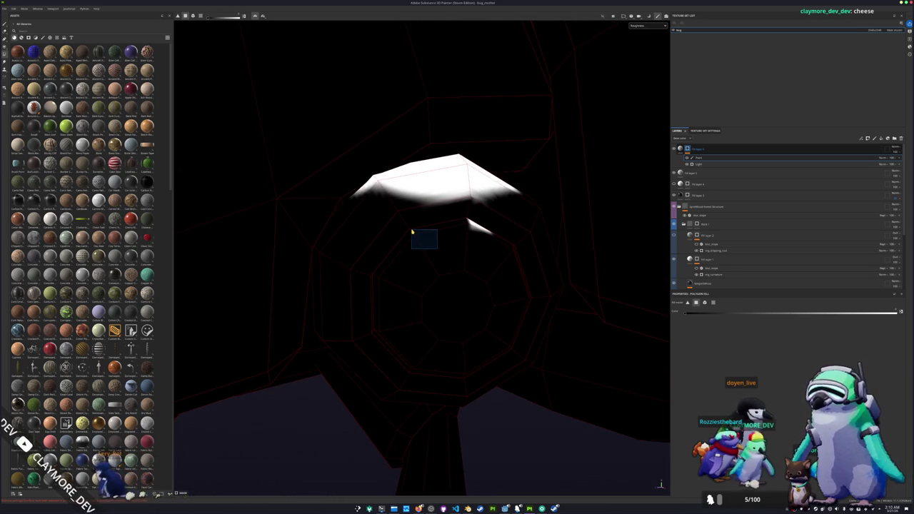
{"action": "scroll", "coordinate": [466, 223], "scroll_direction": "down", "scroll_amount": 10}
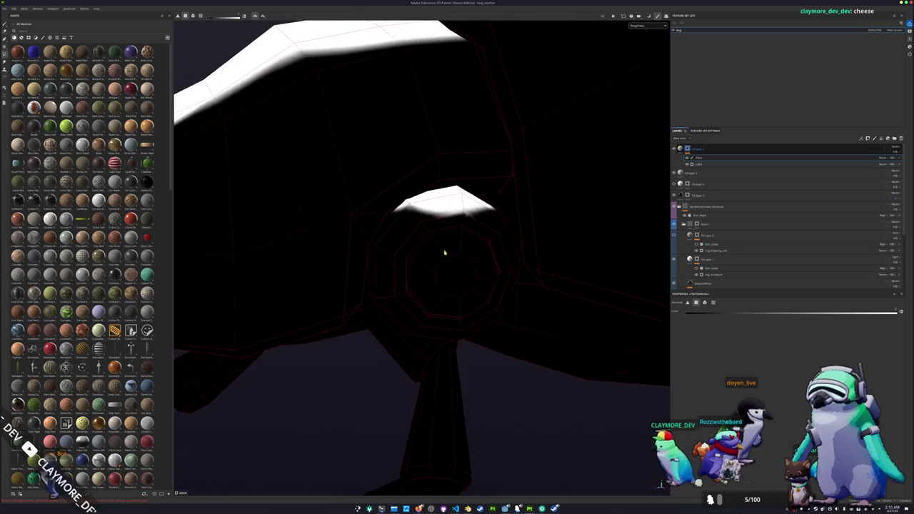
{"action": "mouse_move", "coordinate": [448, 283]}
{"action": "left_mouse_down"}
{"action": "mouse_move", "coordinate": [433, 321]}
{"action": "mouse_move", "coordinate": [430, 283]}
{"action": "mouse_move", "coordinate": [334, 278]}
{"action": "mouse_move", "coordinate": [525, 295]}
{"action": "mouse_move", "coordinate": [457, 261]}
{"action": "mouse_move", "coordinate": [298, 278]}
{"action": "mouse_move", "coordinate": [470, 279]}
{"action": "mouse_move", "coordinate": [415, 341]}
{"action": "mouse_move", "coordinate": [419, 415]}
{"action": "mouse_move", "coordinate": [512, 379]}
{"action": "mouse_move", "coordinate": [441, 348]}
{"action": "mouse_move", "coordinate": [461, 341]}
{"action": "mouse_move", "coordinate": [486, 306]}
{"action": "mouse_move", "coordinate": [503, 249]}
{"action": "left_mouse_up"}
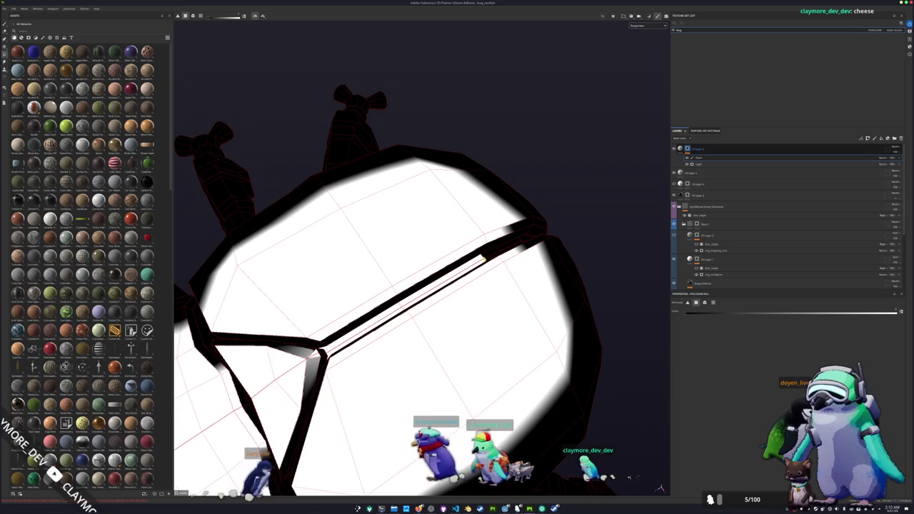
{"action": "mouse_move", "coordinate": [504, 246]}
{"action": "left_mouse_down"}
{"action": "mouse_move", "coordinate": [349, 326]}
{"action": "mouse_move", "coordinate": [500, 184]}
{"action": "mouse_move", "coordinate": [459, 162]}
{"action": "mouse_move", "coordinate": [393, 342]}
{"action": "left_mouse_up"}
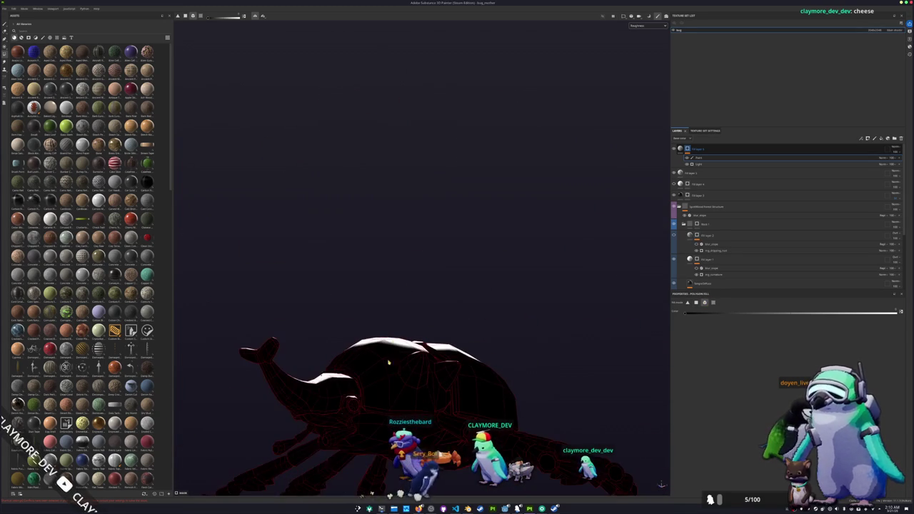
{"action": "mouse_move", "coordinate": [343, 407]}
{"action": "left_mouse_down"}
{"action": "mouse_move", "coordinate": [445, 265]}
{"action": "mouse_move", "coordinate": [465, 292]}
{"action": "mouse_move", "coordinate": [522, 241]}
{"action": "mouse_move", "coordinate": [500, 235]}
{"action": "mouse_move", "coordinate": [643, 259]}
{"action": "mouse_move", "coordinate": [529, 241]}
{"action": "mouse_move", "coordinate": [500, 300]}
{"action": "mouse_move", "coordinate": [343, 265]}
{"action": "mouse_move", "coordinate": [455, 306]}
{"action": "mouse_move", "coordinate": [329, 358]}
{"action": "mouse_move", "coordinate": [469, 307]}
{"action": "left_mouse_up"}
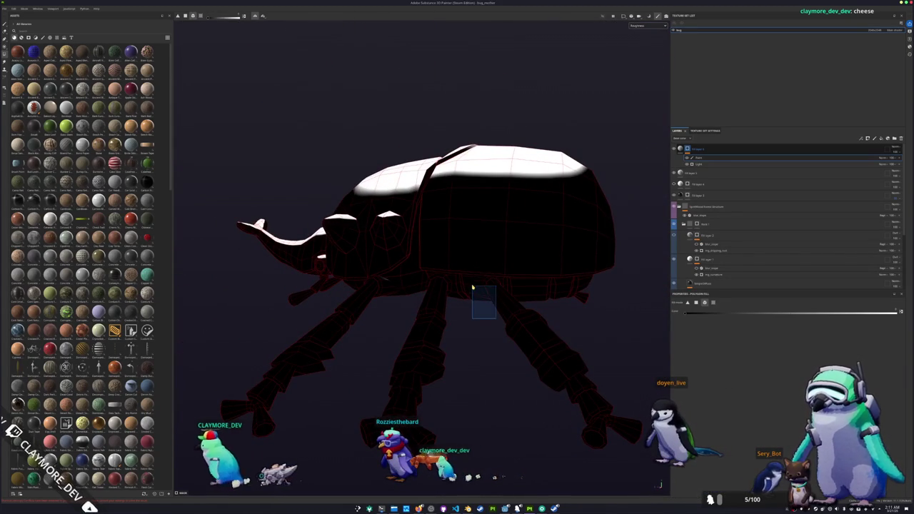
{"action": "mouse_move", "coordinate": [379, 288]}
{"action": "left_mouse_down"}
{"action": "mouse_move", "coordinate": [435, 320]}
{"action": "mouse_move", "coordinate": [500, 318]}
{"action": "mouse_move", "coordinate": [429, 269]}
{"action": "left_mouse_up"}
{"action": "mouse_move", "coordinate": [376, 254]}
{"action": "left_mouse_down"}
{"action": "mouse_move", "coordinate": [550, 310]}
{"action": "mouse_move", "coordinate": [483, 345]}
{"action": "left_mouse_up"}
{"action": "mouse_move", "coordinate": [320, 247]}
{"action": "left_mouse_down"}
{"action": "mouse_move", "coordinate": [316, 259]}
{"action": "mouse_move", "coordinate": [457, 337]}
{"action": "mouse_move", "coordinate": [516, 351]}
{"action": "mouse_move", "coordinate": [535, 364]}
{"action": "mouse_move", "coordinate": [543, 388]}
{"action": "mouse_move", "coordinate": [563, 351]}
{"action": "mouse_move", "coordinate": [545, 388]}
{"action": "mouse_move", "coordinate": [547, 414]}
{"action": "mouse_move", "coordinate": [541, 343]}
{"action": "mouse_move", "coordinate": [532, 389]}
{"action": "left_mouse_up"}
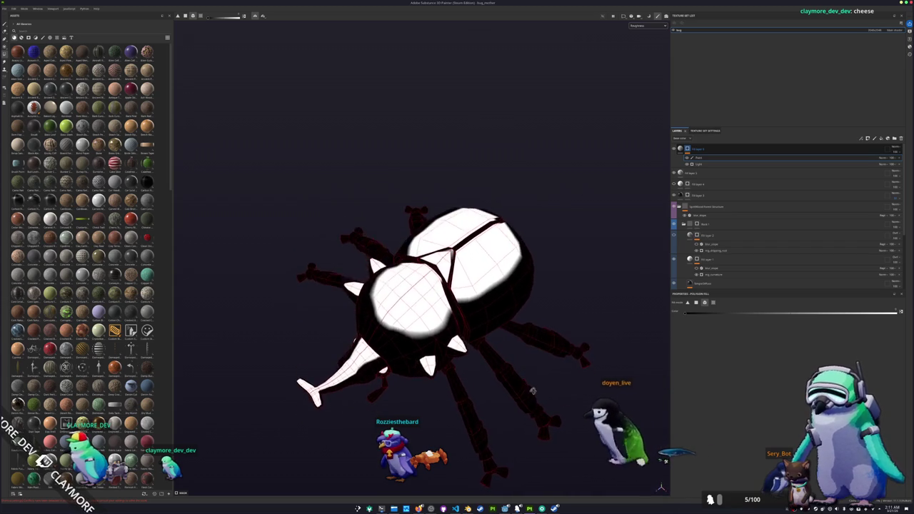
{"action": "scroll", "coordinate": [532, 390], "scroll_direction": "up", "scroll_amount": 5}
{"action": "scroll", "coordinate": [347, 152], "scroll_direction": "down", "scroll_amount": 5}
{"action": "mouse_move", "coordinate": [346, 152]}
{"action": "left_mouse_down"}
{"action": "mouse_move", "coordinate": [412, 249]}
{"action": "mouse_move", "coordinate": [327, 224]}
{"action": "mouse_move", "coordinate": [424, 204]}
{"action": "mouse_move", "coordinate": [463, 255]}
{"action": "mouse_move", "coordinate": [515, 195]}
{"action": "left_mouse_up"}
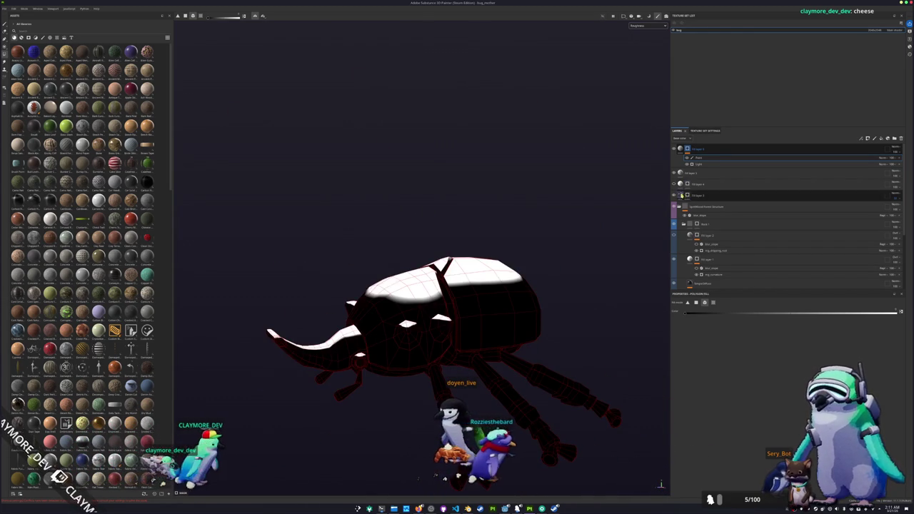
{"action": "left_click", "coordinate": [648, 25]}
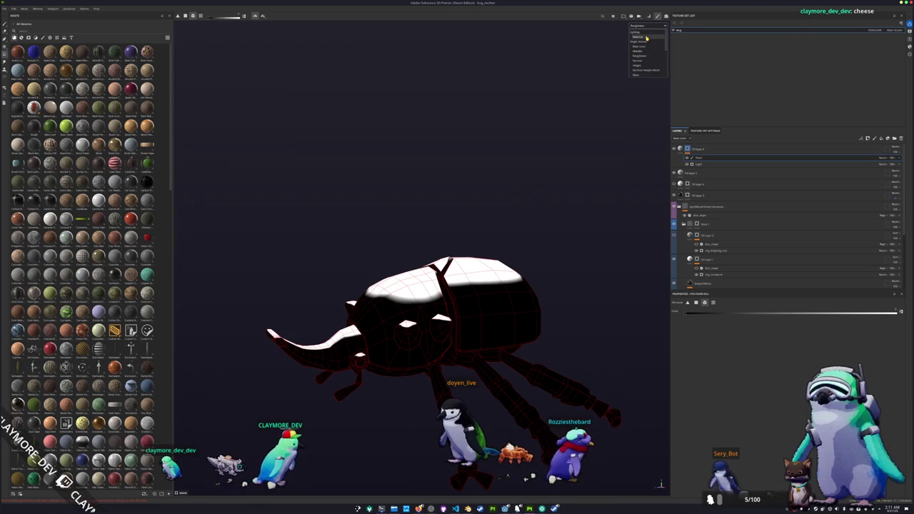
- Show Base color, export the bug texture set via Ctrl+Shift+E, and check the result in Godot
{"action": "left_click", "coordinate": [639, 46]}
{"action": "left_click_drag", "start_coordinate": [514, 184], "coordinate": [504, 183]}
{"action": "key", "text": "ctrl+shift+e"}
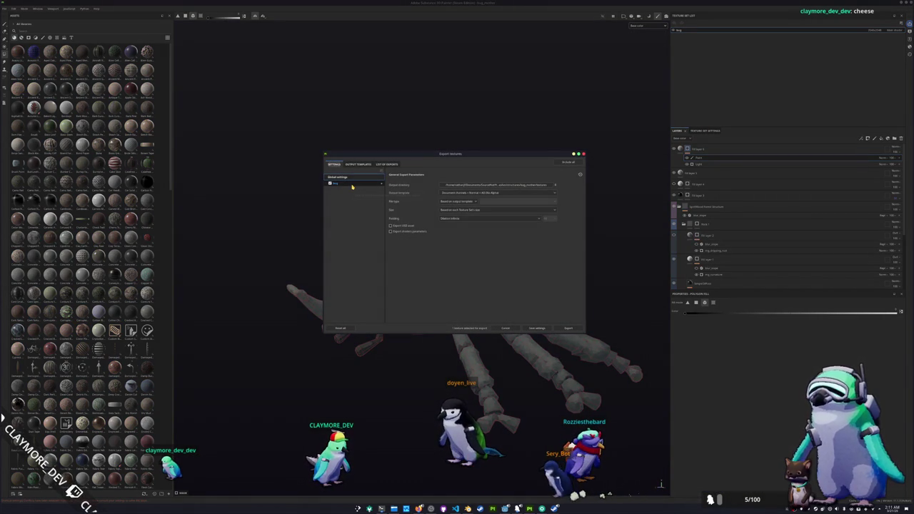
{"action": "left_click", "coordinate": [352, 185]}
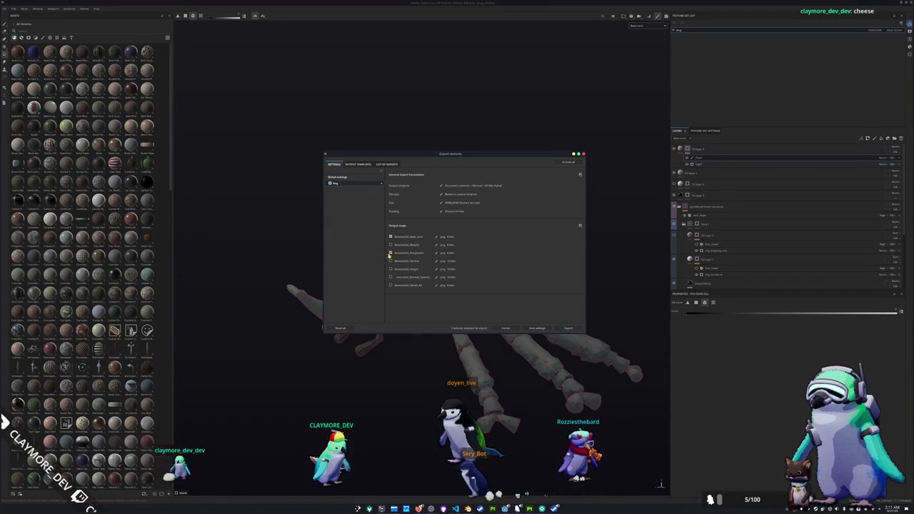
{"action": "left_click", "coordinate": [570, 329]}
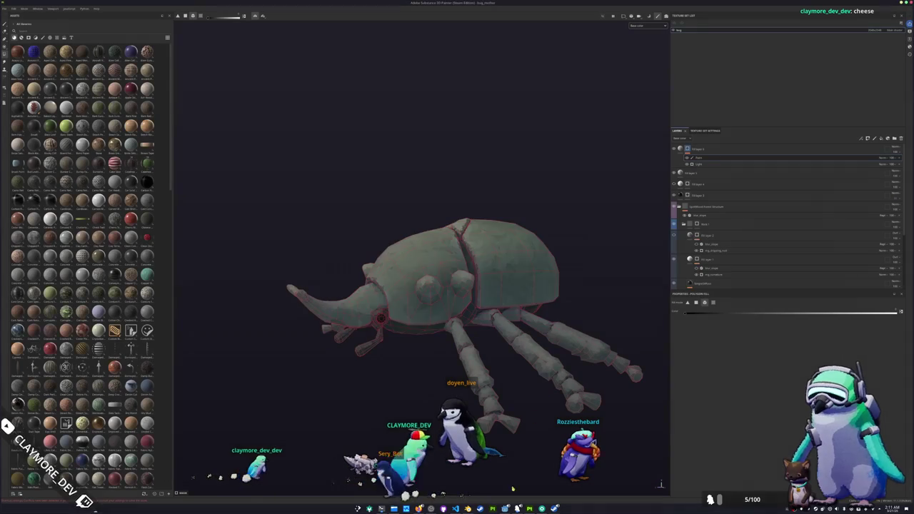
{"action": "left_click", "coordinate": [505, 509]}
{"action": "mouse_move", "coordinate": [590, 256]}
{"action": "left_mouse_down"}
{"action": "mouse_move", "coordinate": [580, 249]}
{"action": "mouse_move", "coordinate": [612, 237]}
{"action": "mouse_move", "coordinate": [685, 237]}
{"action": "mouse_move", "coordinate": [653, 261]}
{"action": "mouse_move", "coordinate": [659, 245]}
{"action": "mouse_move", "coordinate": [663, 262]}
{"action": "mouse_move", "coordinate": [658, 245]}
{"action": "left_mouse_up"}
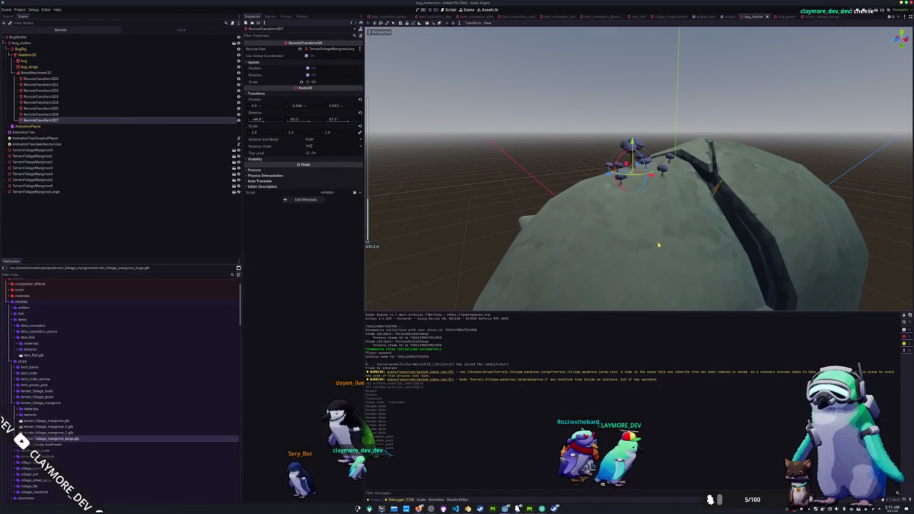
- Back in Painter, view Roughness and add a roughness-only fill layer on top
{"action": "key", "text": "alt+Tab"}
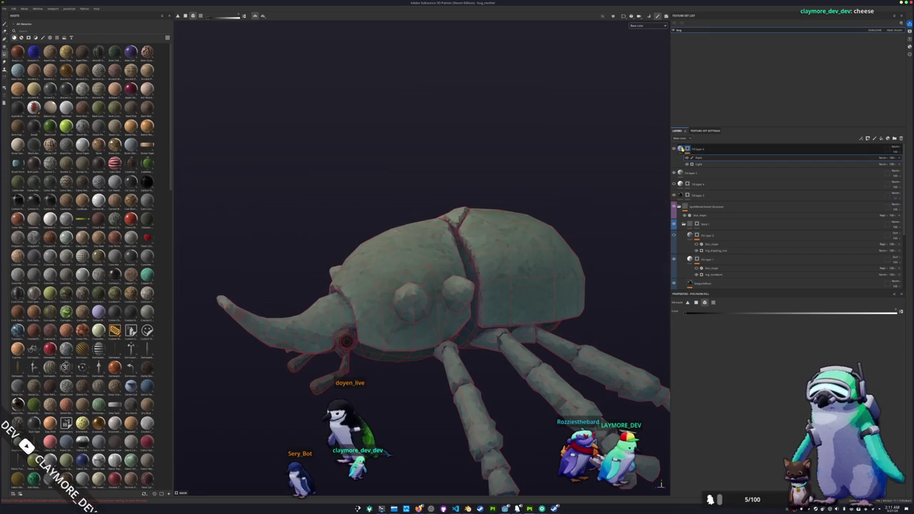
{"action": "left_click", "coordinate": [703, 149]}
{"action": "left_click", "coordinate": [689, 150]}
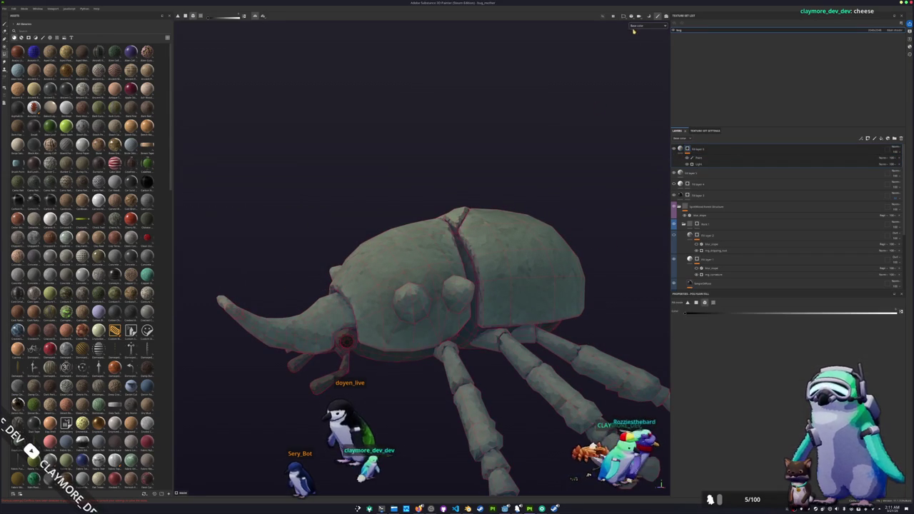
{"action": "left_click", "coordinate": [640, 55]}
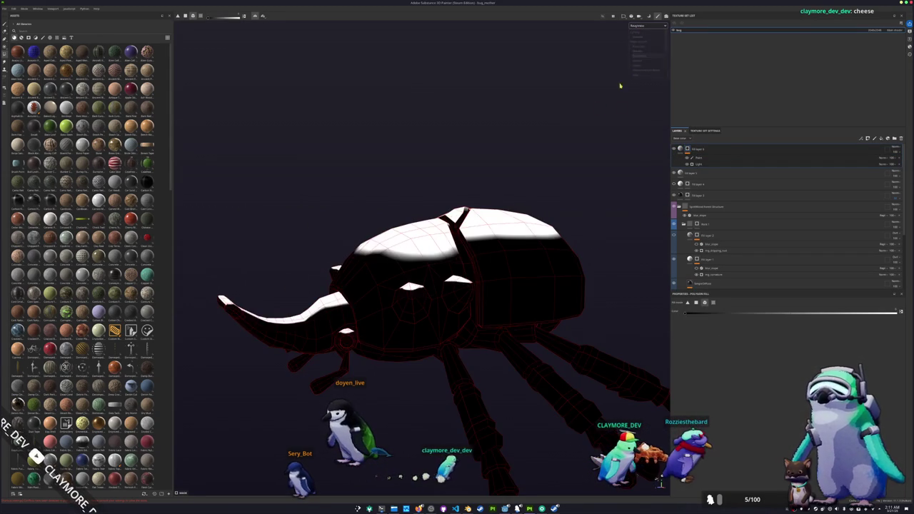
{"action": "left_click", "coordinate": [881, 138]}
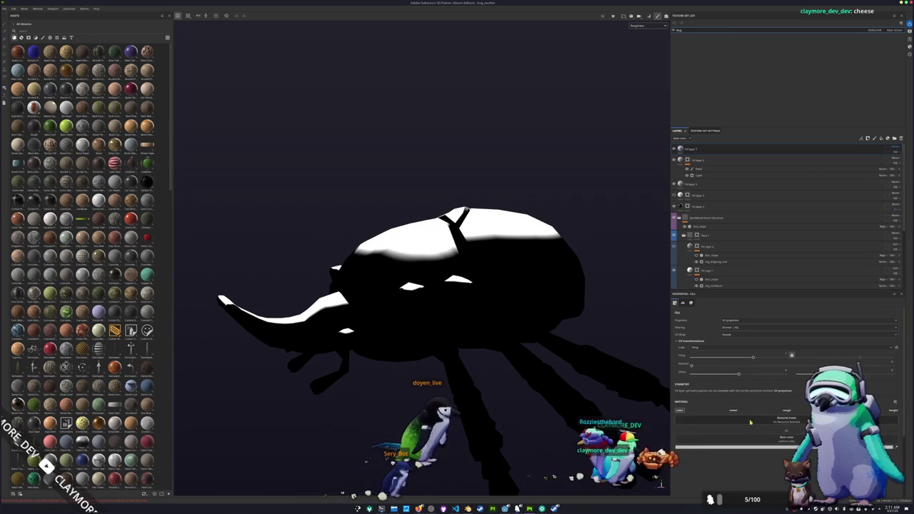
{"action": "left_click", "coordinate": [788, 409]}
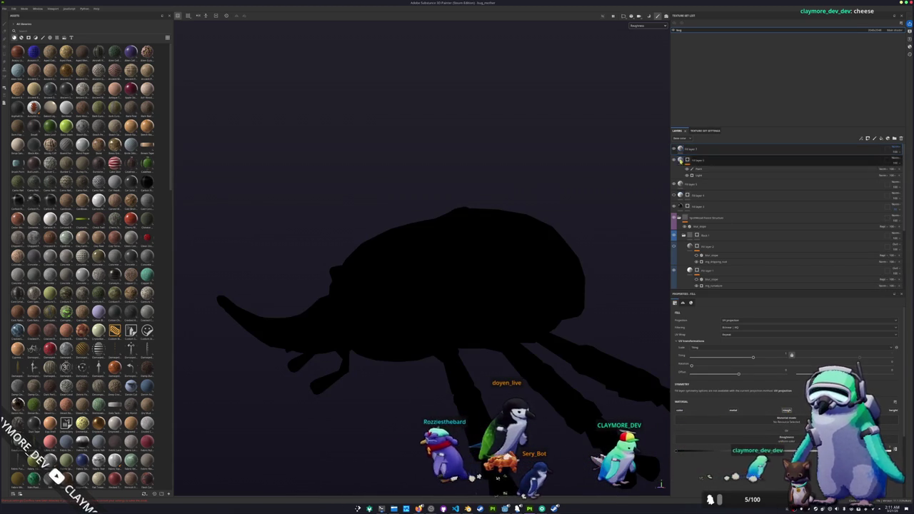
- Add a mask with a fill effect to the new top fill layer
{"action": "right_click", "coordinate": [691, 150]}
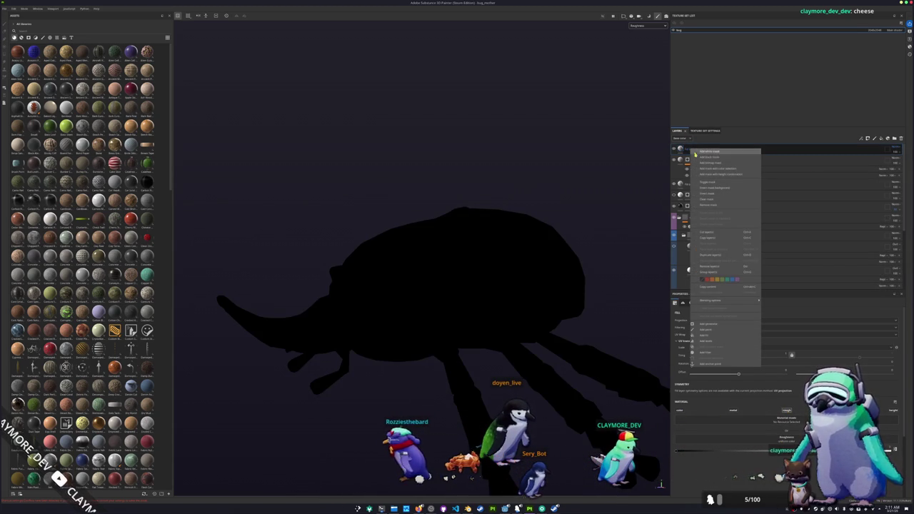
{"action": "left_click", "coordinate": [702, 336]}
{"action": "left_click", "coordinate": [697, 152]}
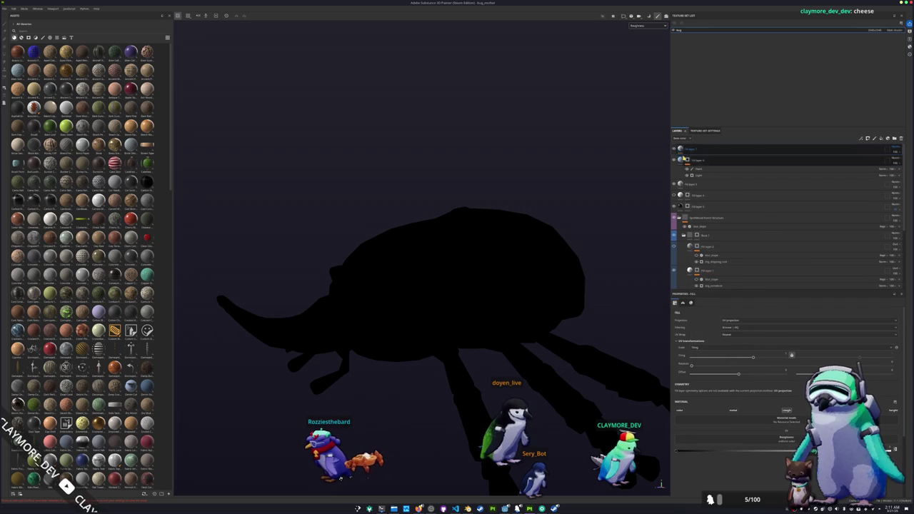
{"action": "right_click", "coordinate": [694, 150]}
{"action": "right_click", "coordinate": [688, 149]}
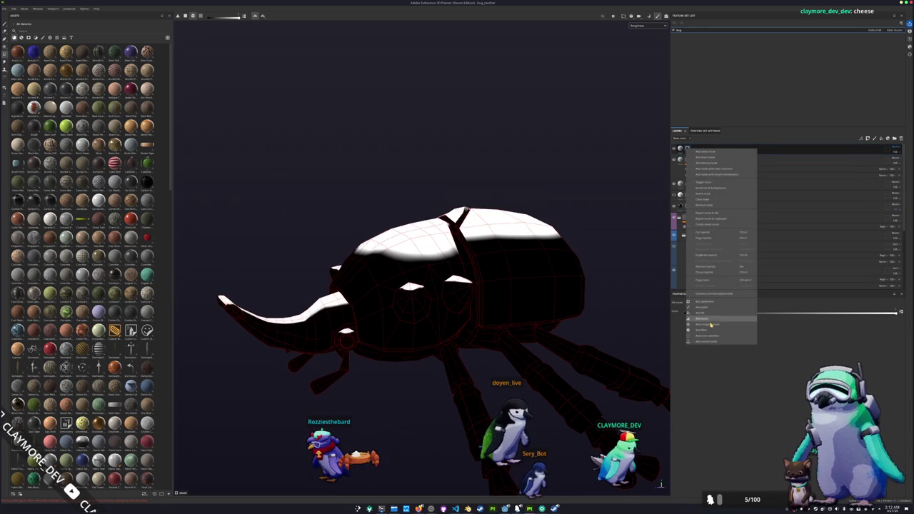
{"action": "left_click", "coordinate": [707, 313]}
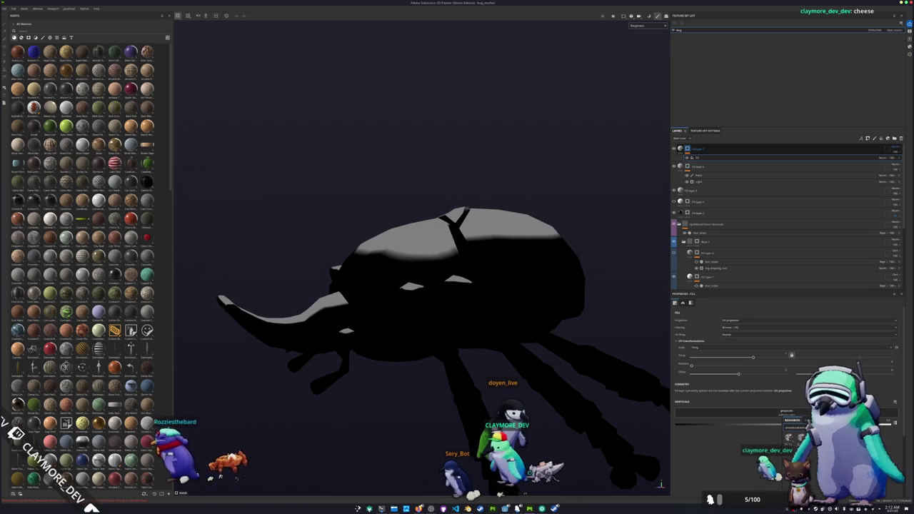
- Load a noise into the grayscale slot and set the fill style to Random Color
{"action": "left_click", "coordinate": [791, 420]}
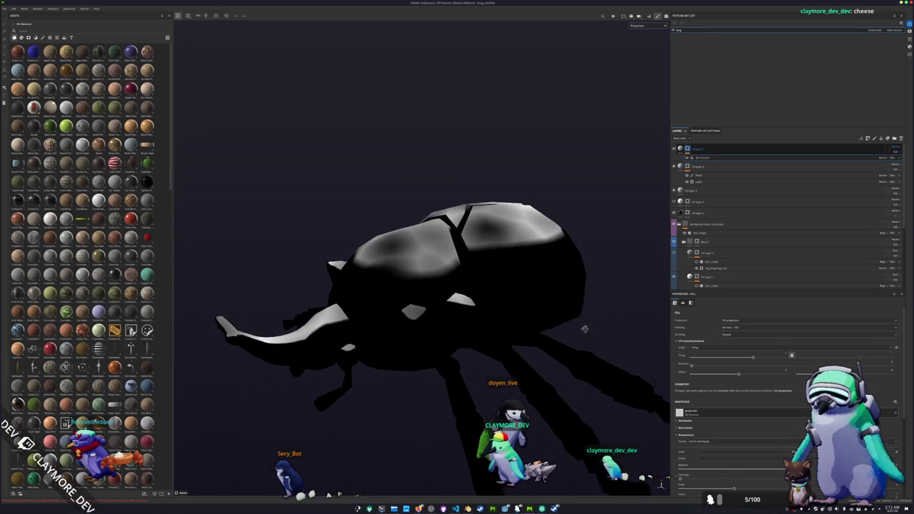
{"action": "scroll", "coordinate": [714, 408], "scroll_direction": "down", "scroll_amount": 5}
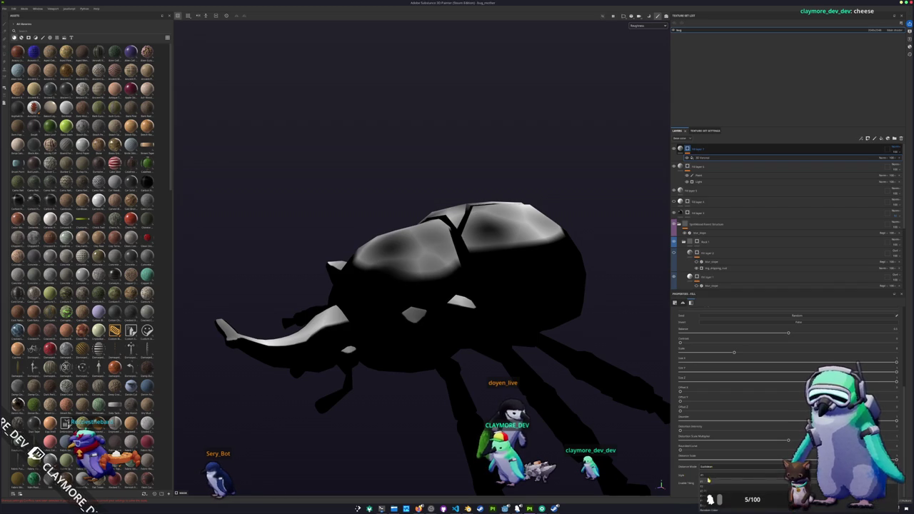
{"action": "left_click", "coordinate": [711, 509]}
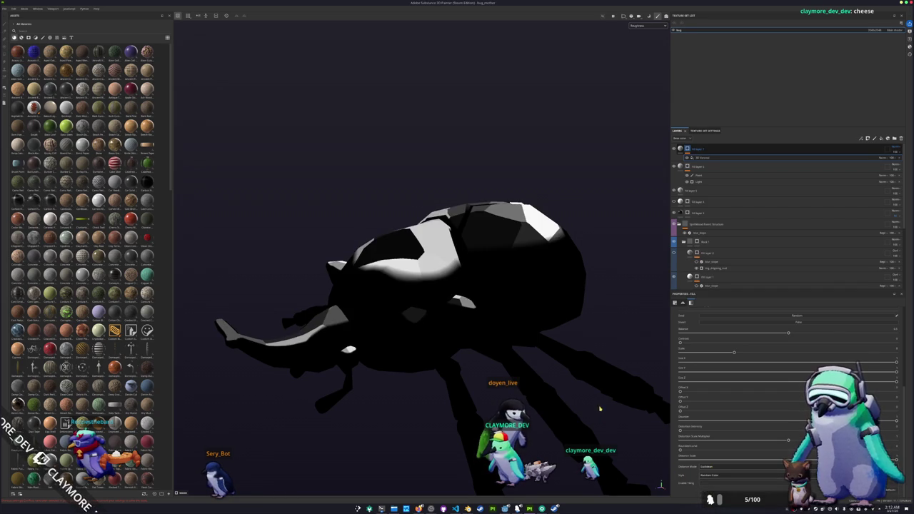
{"action": "left_click_drag", "start_coordinate": [600, 409], "coordinate": [635, 453]}
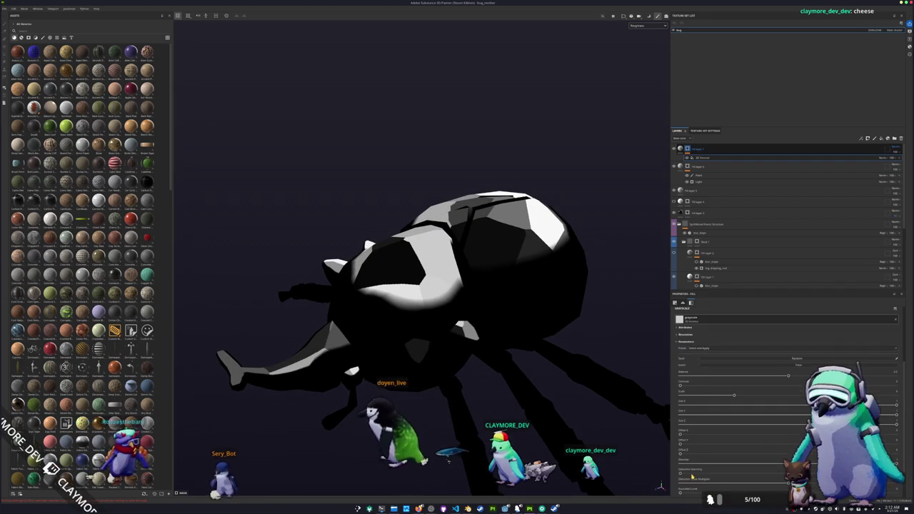
- Try Tri-planar projection, revert to UV, and switch the pattern to cellular noise
{"action": "scroll", "coordinate": [703, 343], "scroll_direction": "up", "scroll_amount": 5}
{"action": "left_click", "coordinate": [735, 312]}
{"action": "left_click", "coordinate": [734, 340]}
{"action": "left_click", "coordinate": [734, 321]}
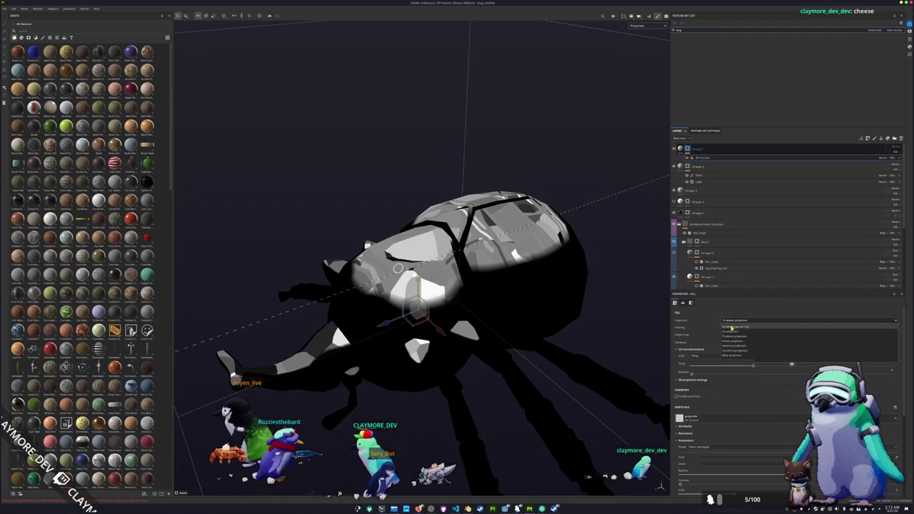
{"action": "left_click", "coordinate": [733, 328]}
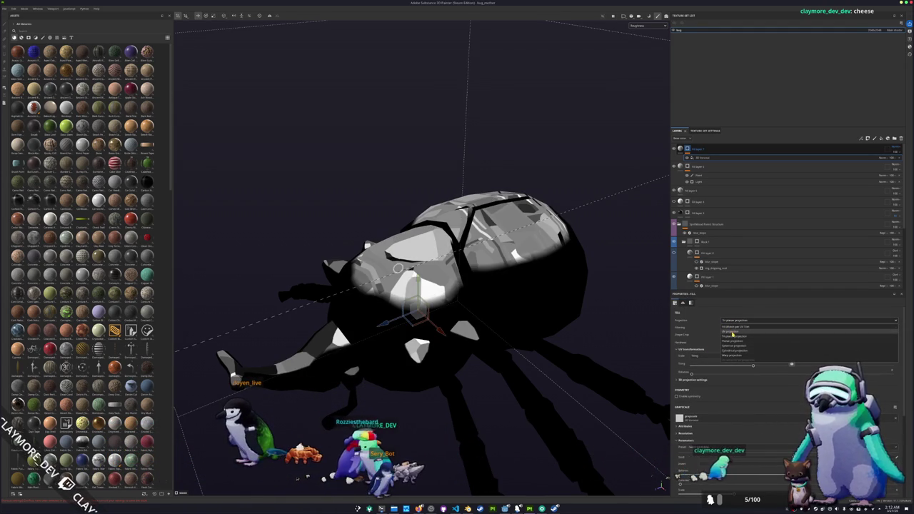
{"action": "left_click_drag", "start_coordinate": [578, 252], "coordinate": [606, 364]}
{"action": "scroll", "coordinate": [699, 414], "scroll_direction": "down", "scroll_amount": 3}
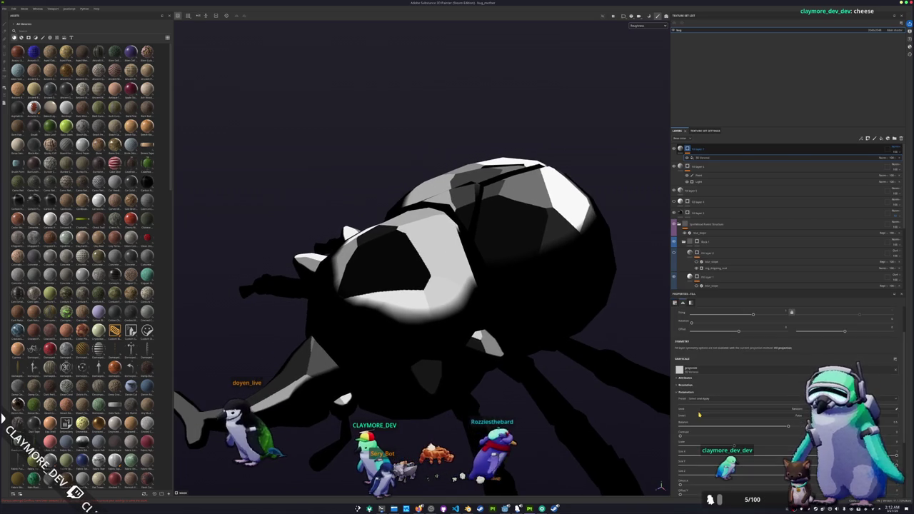
{"action": "left_click", "coordinate": [729, 445]}
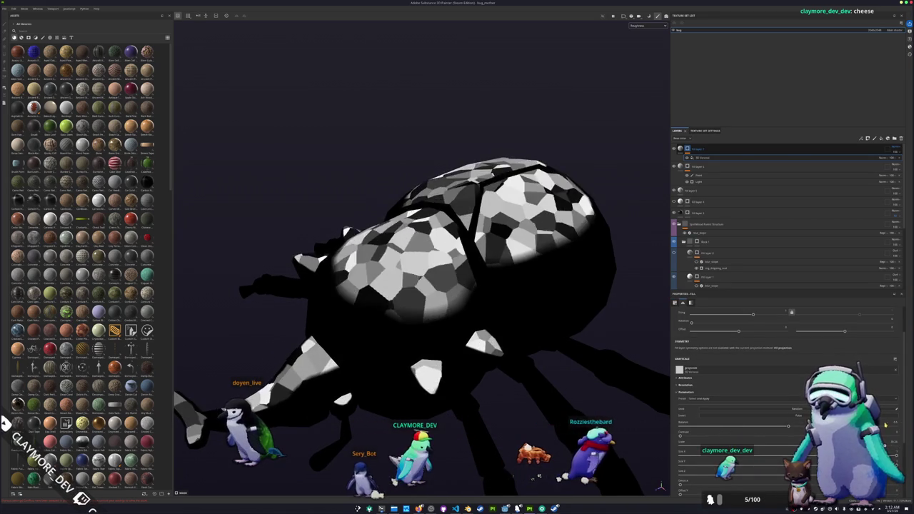
{"action": "left_click_drag", "start_coordinate": [543, 343], "coordinate": [569, 371]}
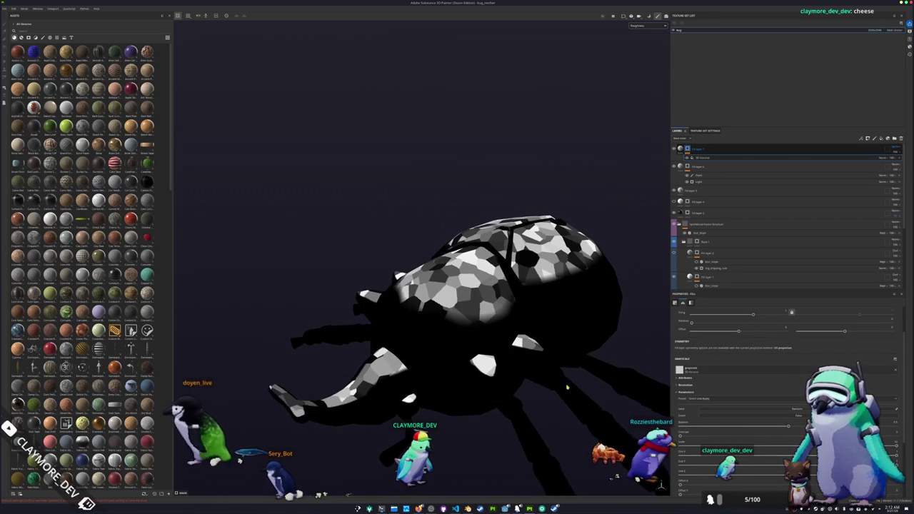
{"action": "key", "text": "alt+Tab"}
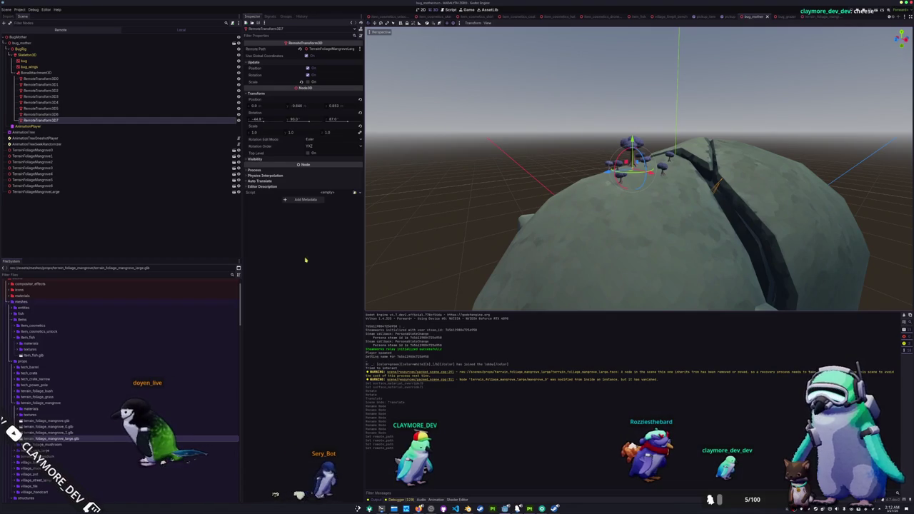
- Filter FileSystem for 'grass', clear it, and open terrain_overlay_albedo.tres in the inspector
{"action": "left_click", "coordinate": [77, 275]}
{"action": "type", "text": "grass"}
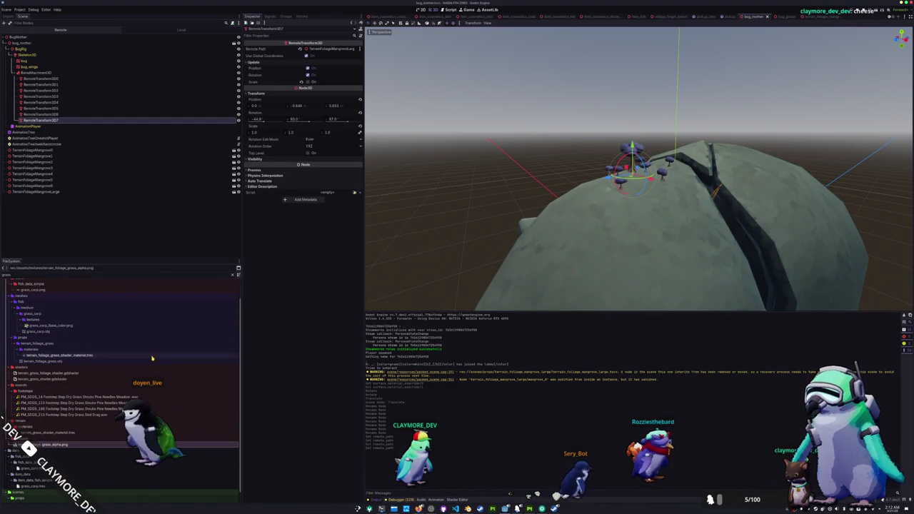
{"action": "key", "text": "BackSpace"}
{"action": "key", "text": "BackSpace"}
{"action": "key", "text": "BackSpace"}
{"action": "scroll", "coordinate": [61, 423], "scroll_direction": "down", "scroll_amount": 2}
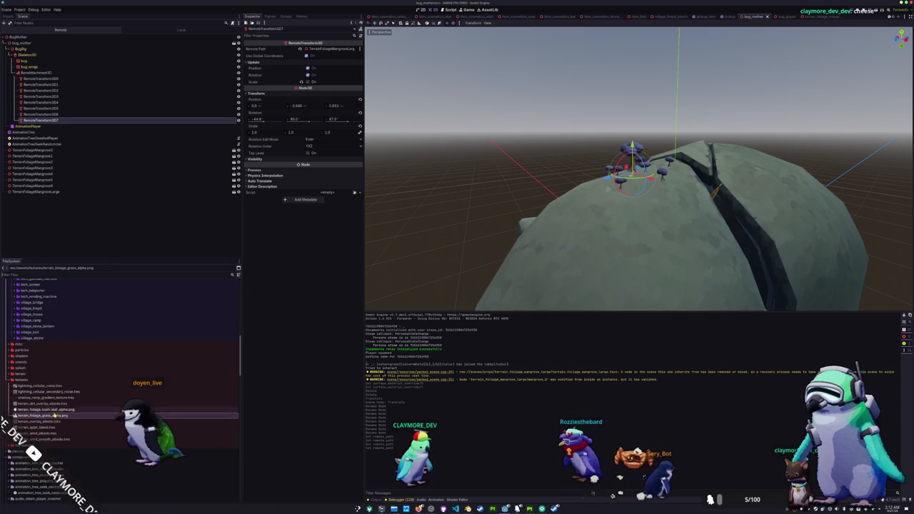
{"action": "left_click", "coordinate": [40, 404]}
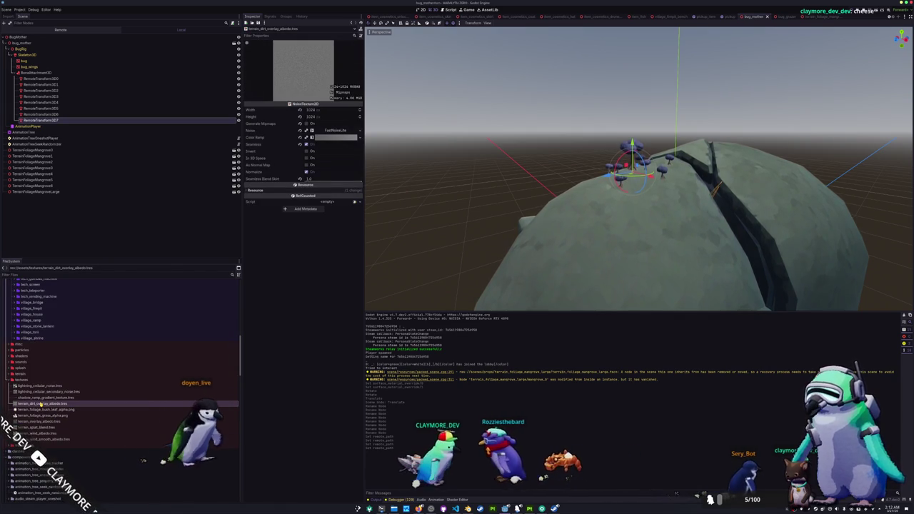
{"action": "left_click", "coordinate": [40, 422]}
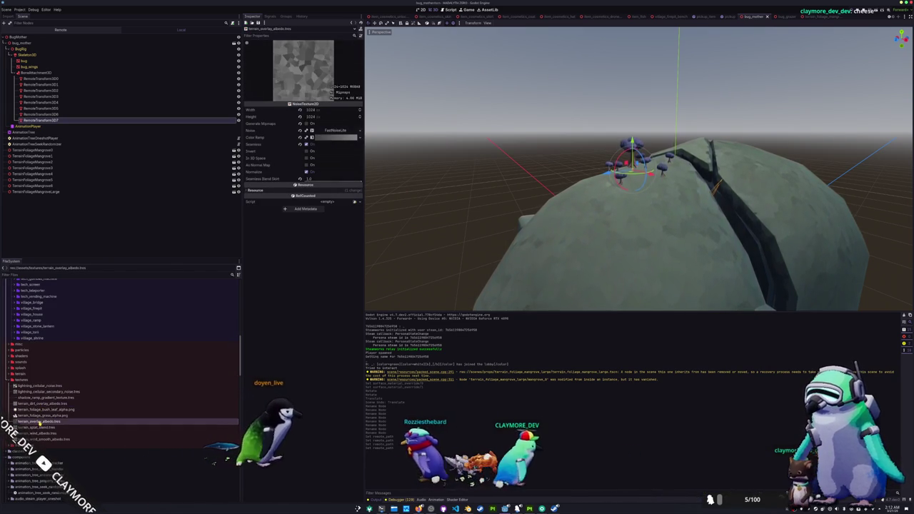
- Check the colour ramp's first colour (404040), then return to Substance Painter
{"action": "left_click", "coordinate": [335, 137]}
{"action": "left_click", "coordinate": [255, 169]}
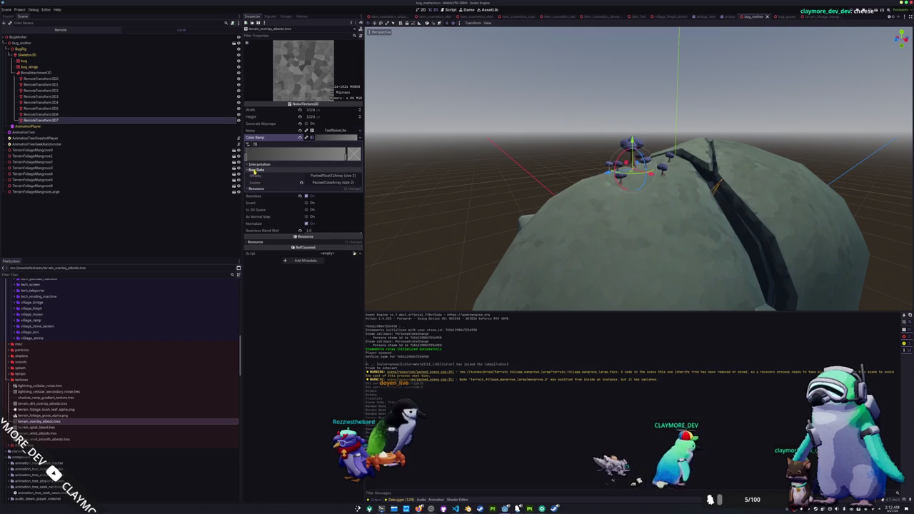
{"action": "left_click", "coordinate": [322, 183]}
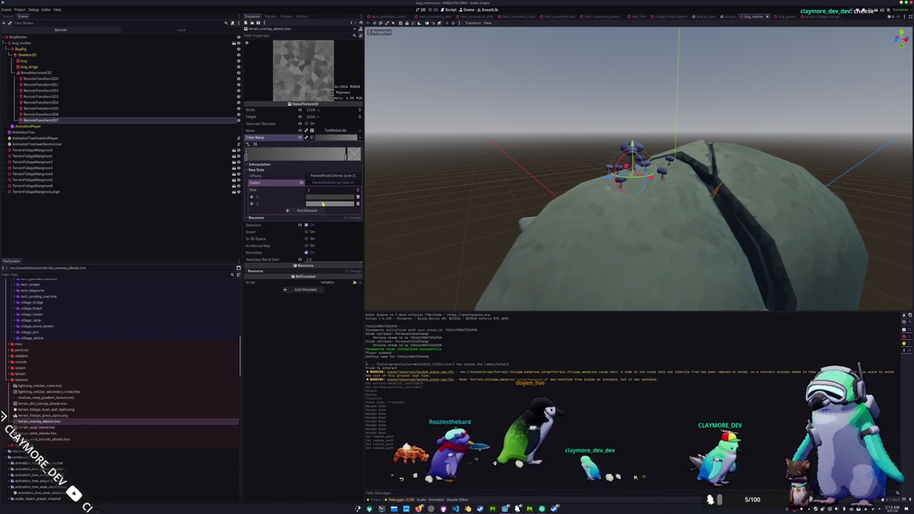
{"action": "left_click", "coordinate": [327, 198]}
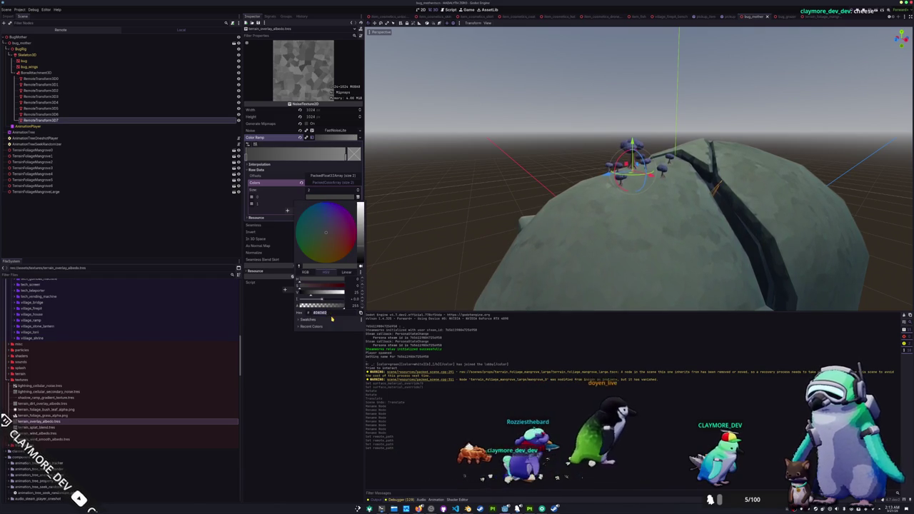
{"action": "left_click", "coordinate": [313, 387]}
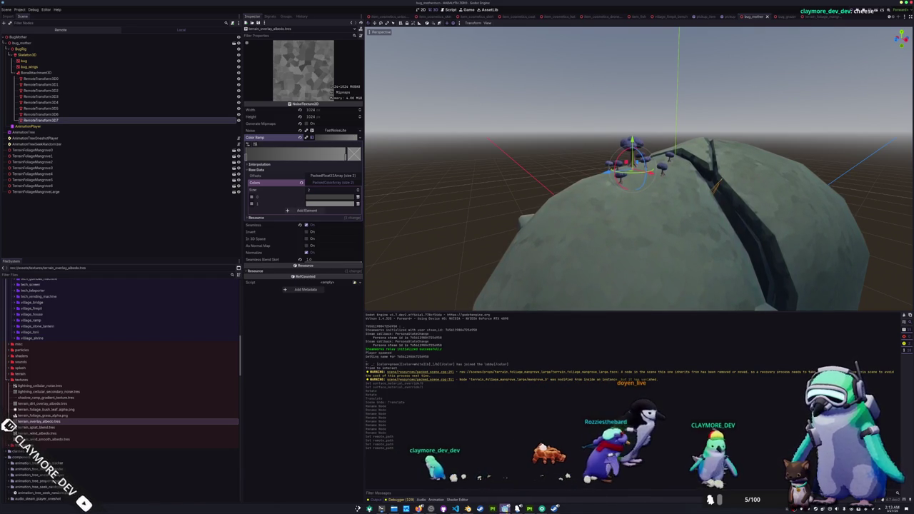
{"action": "mouse_move", "coordinate": [493, 509]}
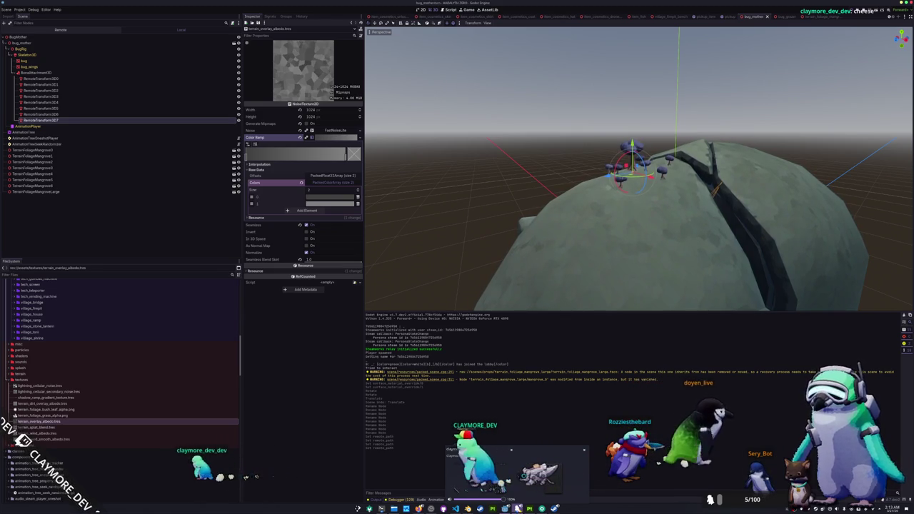
{"action": "left_click", "coordinate": [531, 508]}
{"action": "left_click_drag", "start_coordinate": [543, 235], "coordinate": [562, 207]}
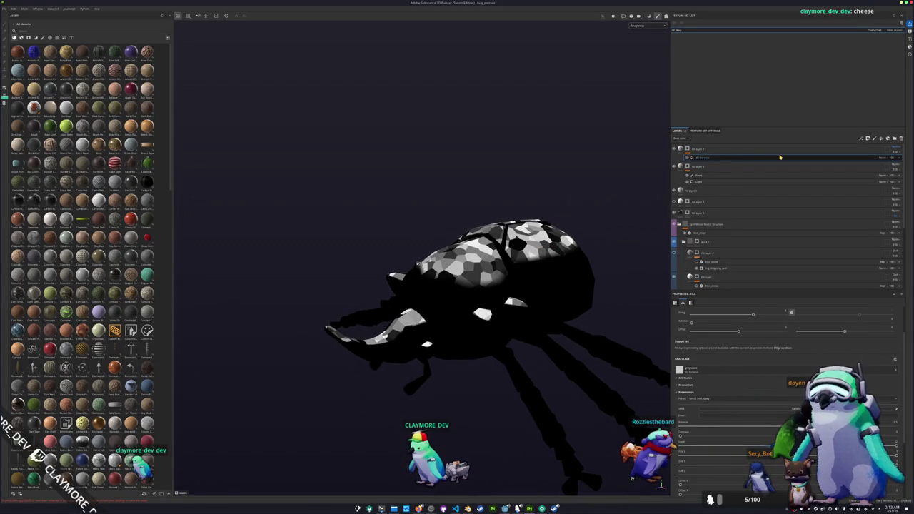
- Delete the cellular-noise Fill layer 7 from the top of the stack
{"action": "left_click", "coordinate": [679, 150]}
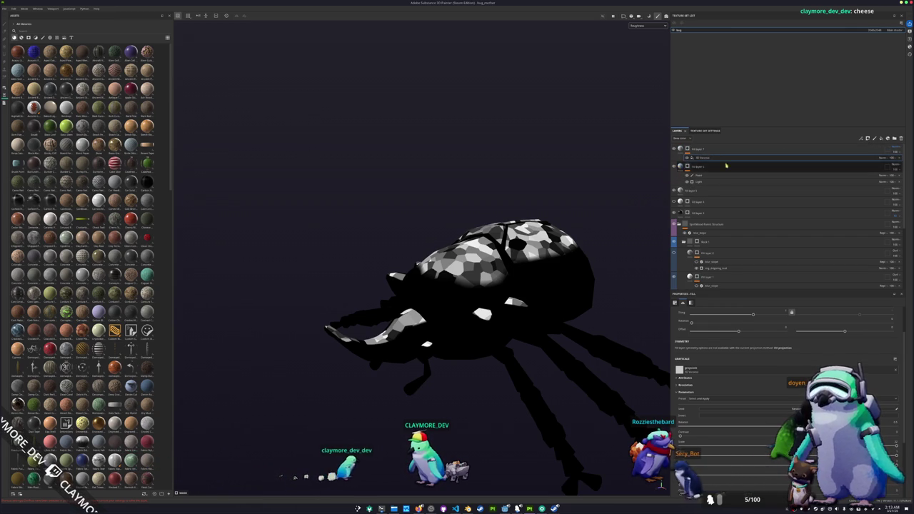
{"action": "left_click", "coordinate": [697, 157]}
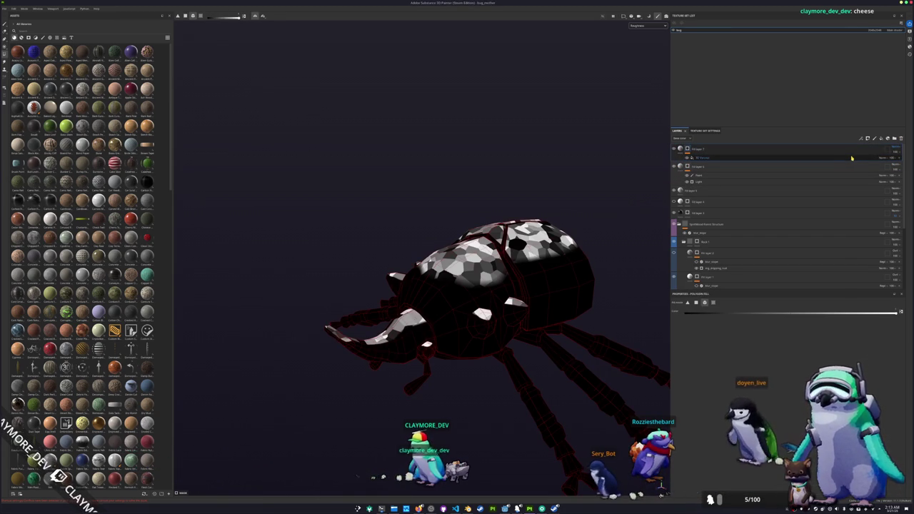
{"action": "right_click", "coordinate": [850, 150]}
{"action": "left_click", "coordinate": [903, 139]}
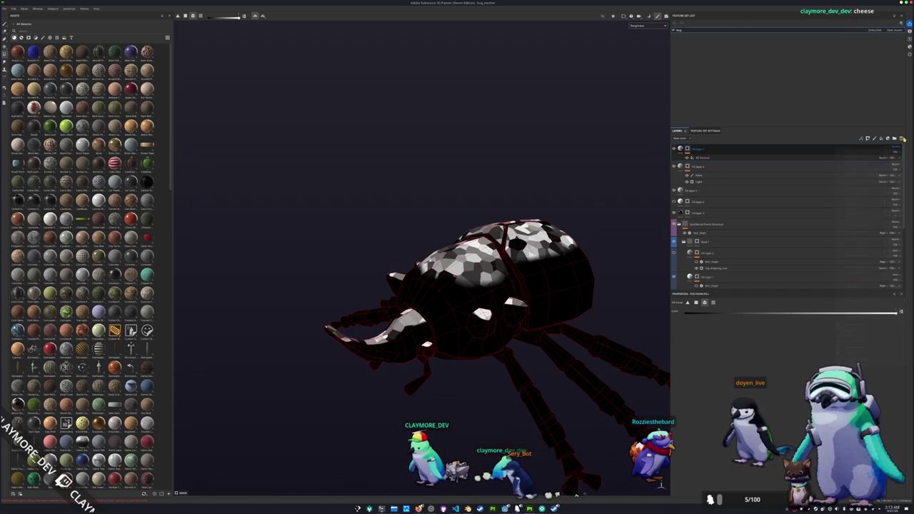
{"action": "left_click", "coordinate": [901, 139]}
- Add a fill effect to Fill layer 6 with a generator resource for Base color
{"action": "right_click", "coordinate": [685, 148]}
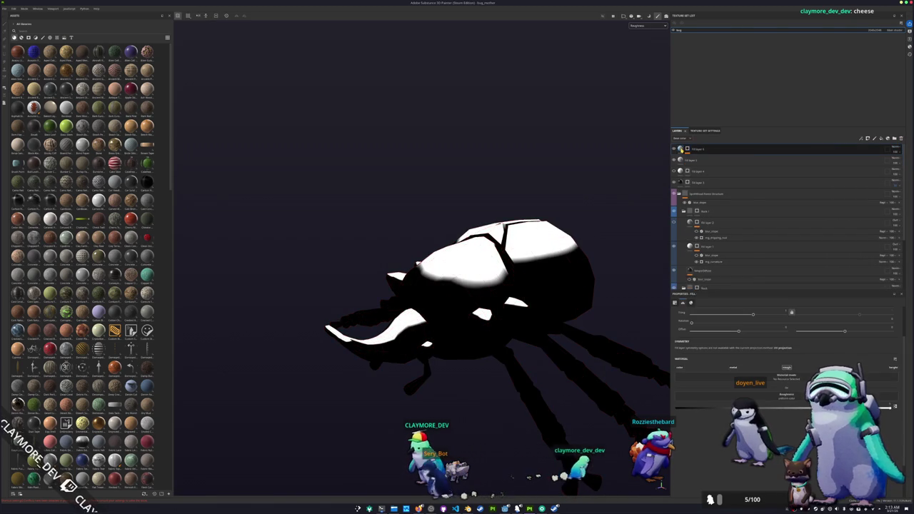
{"action": "left_click", "coordinate": [694, 272]}
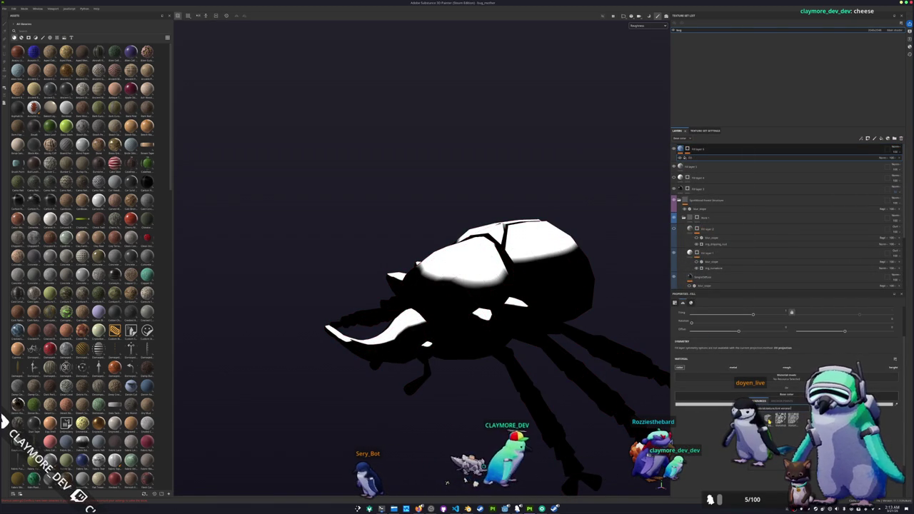
{"action": "left_click", "coordinate": [757, 418]}
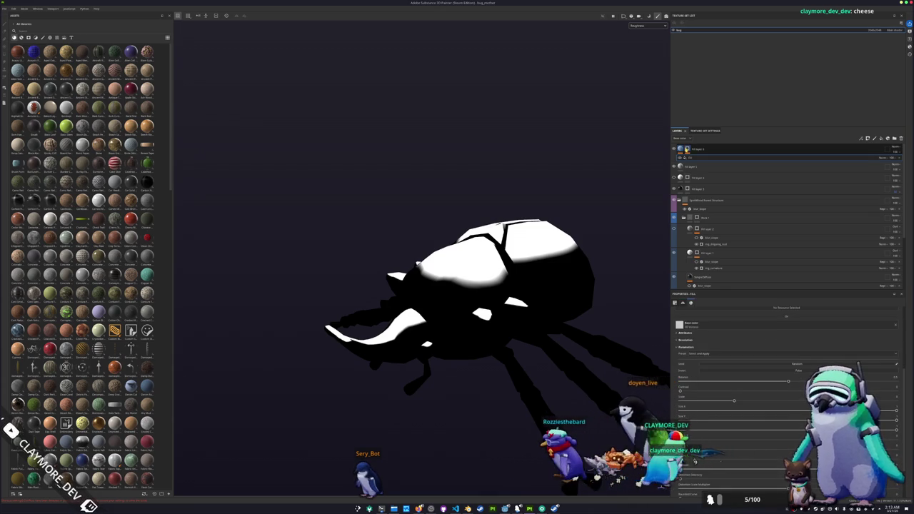
{"action": "left_click", "coordinate": [683, 159]}
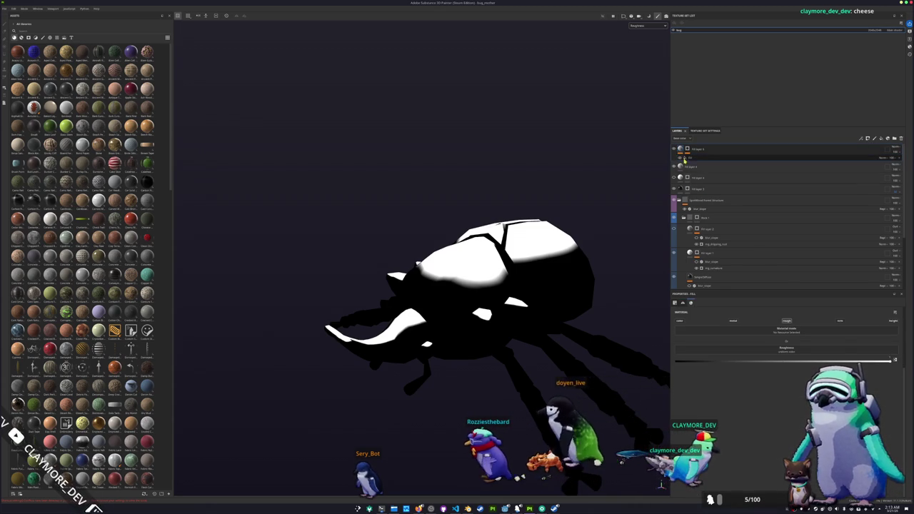
{"action": "left_click", "coordinate": [684, 157]}
{"action": "scroll", "coordinate": [701, 405], "scroll_direction": "down", "scroll_amount": 3}
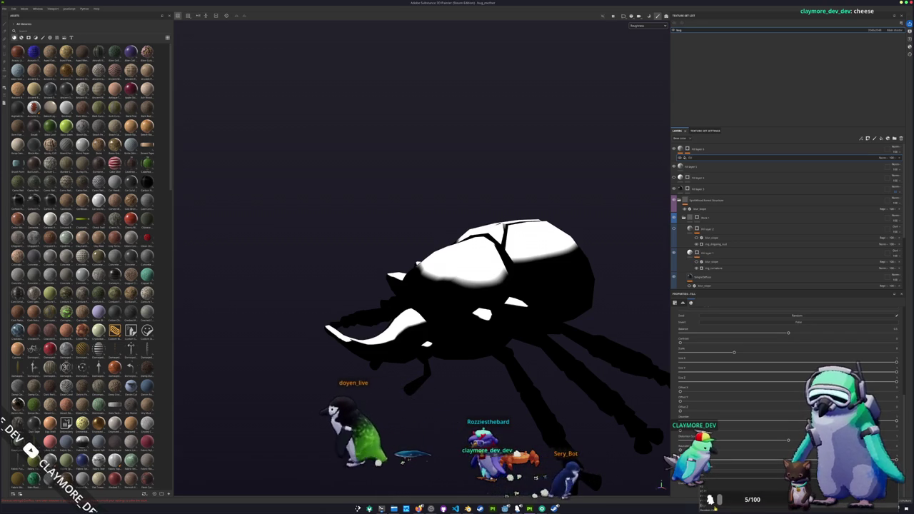
- Select the top fill layer and increase its UV tiling
{"action": "left_click_drag", "start_coordinate": [661, 485], "coordinate": [706, 214], "text": "alt"}
{"action": "key", "text": "f"}
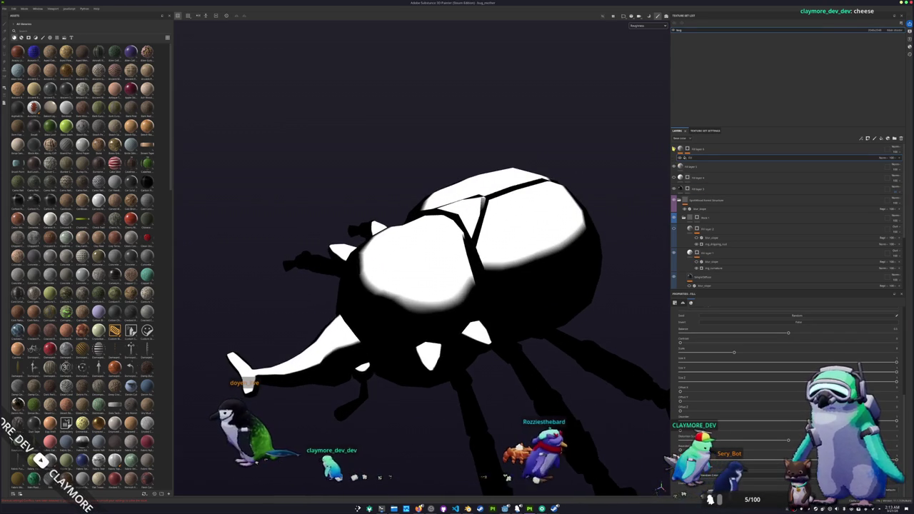
{"action": "left_click", "coordinate": [684, 149]}
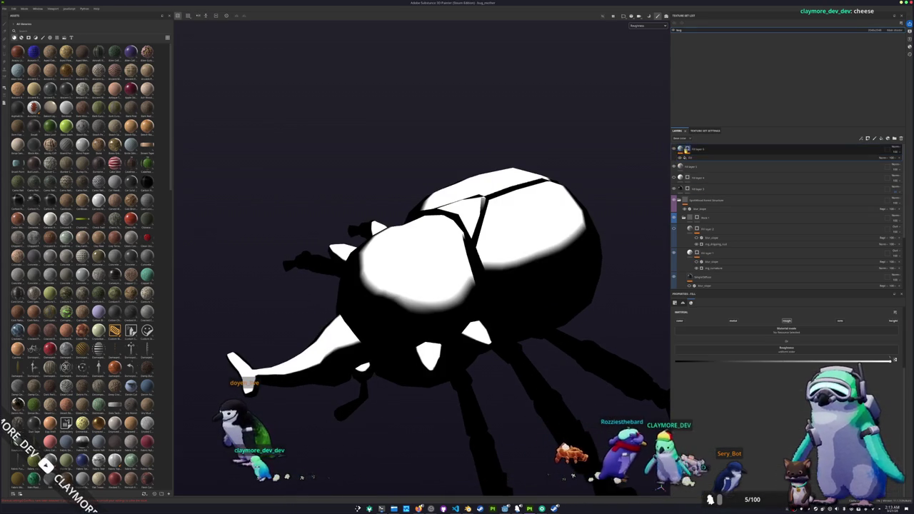
{"action": "left_click", "coordinate": [702, 158]}
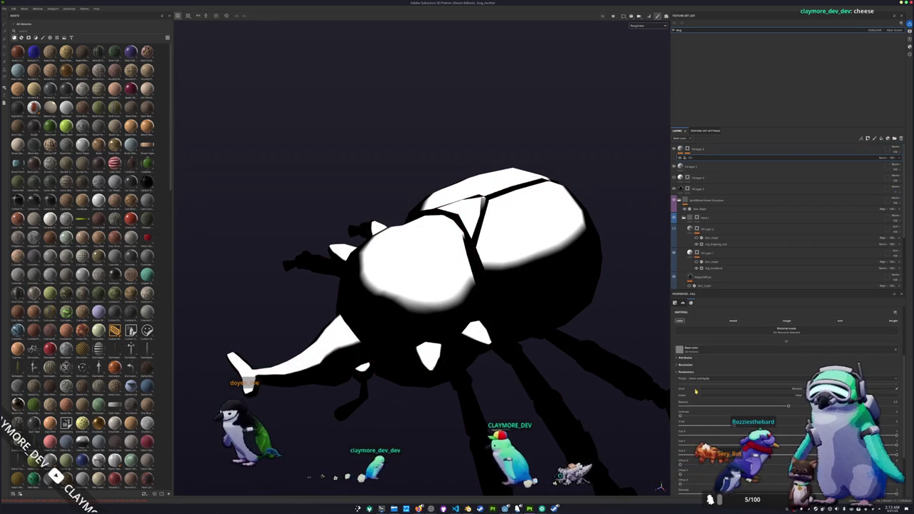
{"action": "scroll", "coordinate": [714, 365], "scroll_direction": "up", "scroll_amount": 3}
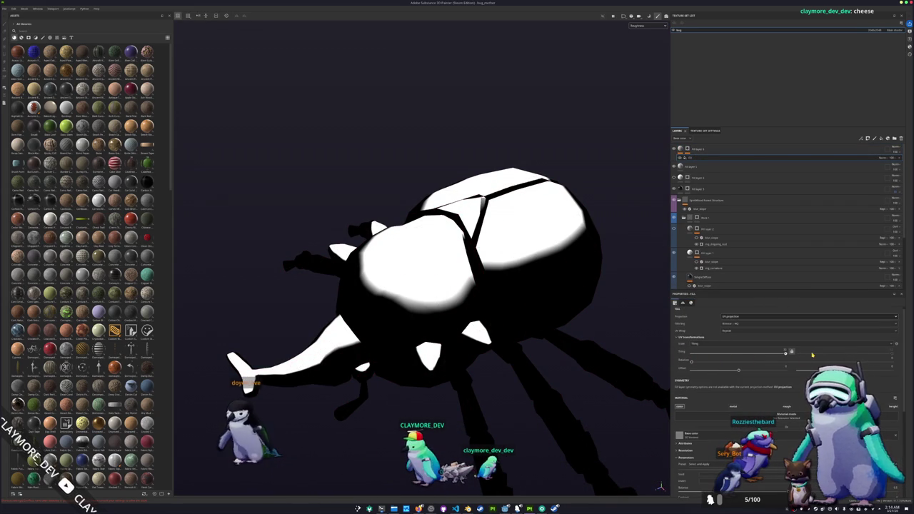
{"action": "left_click_drag", "start_coordinate": [705, 353], "coordinate": [752, 352]}
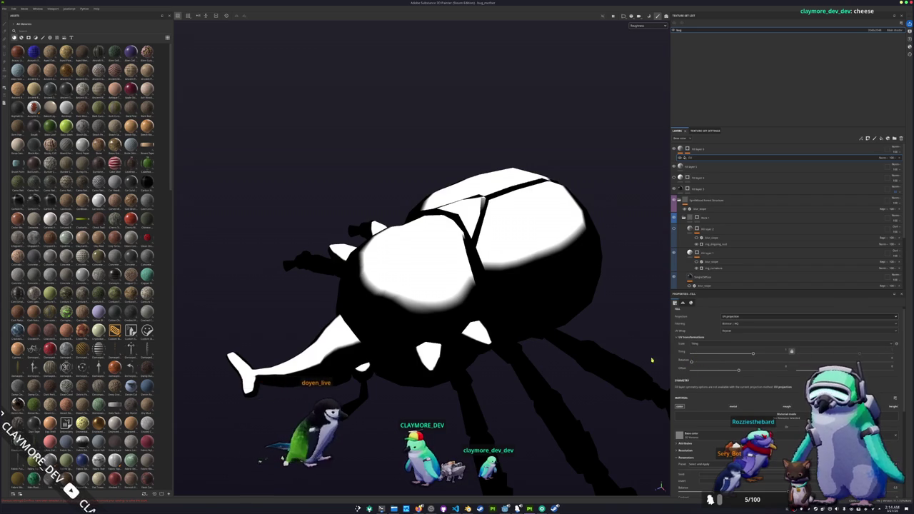
- Lower the top fill's material roughness to about 0.3
{"action": "scroll", "coordinate": [624, 198], "scroll_direction": "down", "scroll_amount": 3}
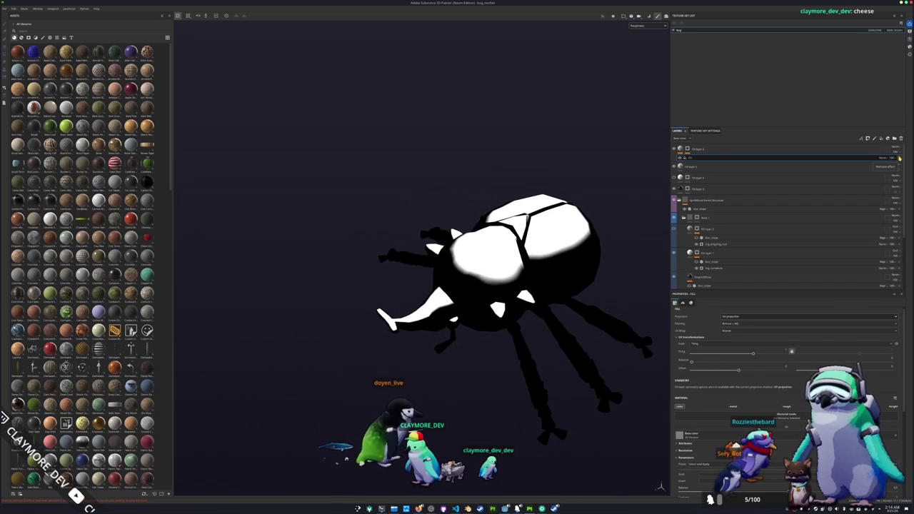
{"action": "scroll", "coordinate": [709, 448], "scroll_direction": "down", "scroll_amount": 5}
{"action": "scroll", "coordinate": [709, 448], "scroll_direction": "up", "scroll_amount": 5}
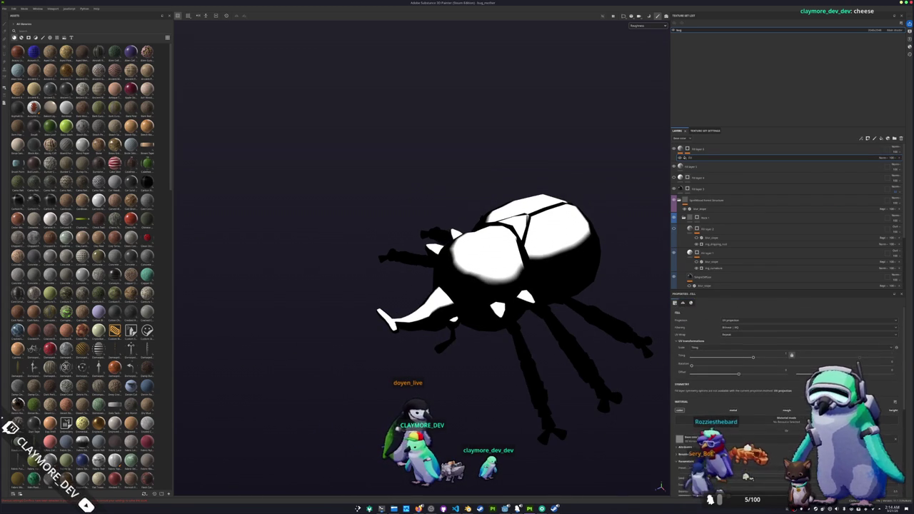
{"action": "scroll", "coordinate": [707, 413], "scroll_direction": "down", "scroll_amount": 2}
{"action": "left_click", "coordinate": [742, 380]}
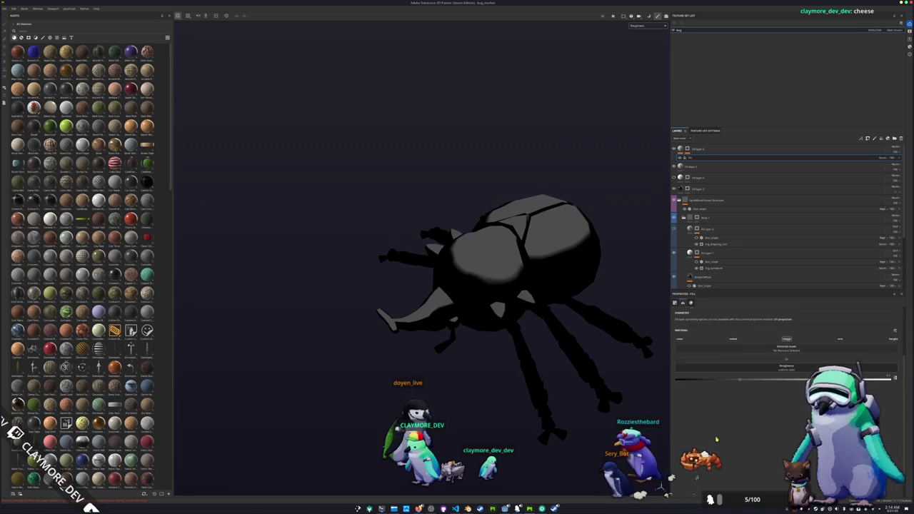
- Undo the fill changes, then rescale and re-randomise the cellular noise so the cells are larger
{"action": "scroll", "coordinate": [742, 380], "scroll_direction": "up", "scroll_amount": 2}
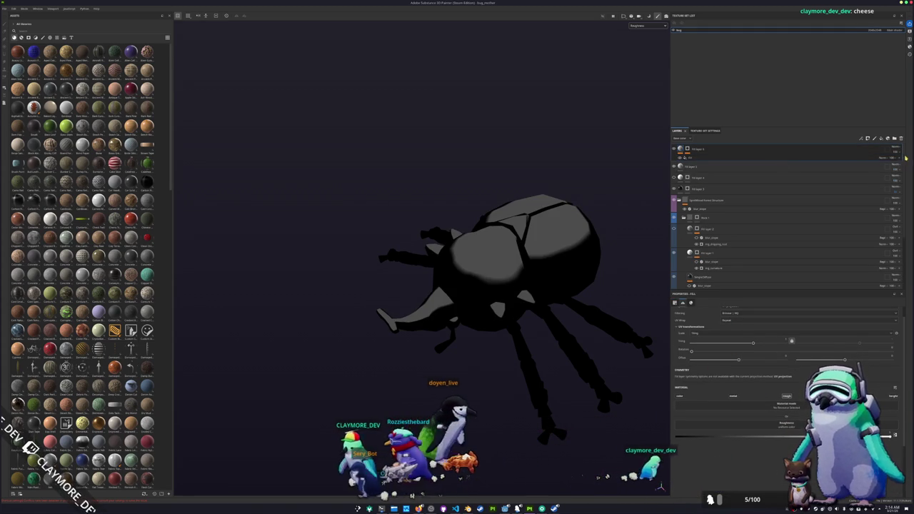
{"action": "key", "text": "ctrl+z"}
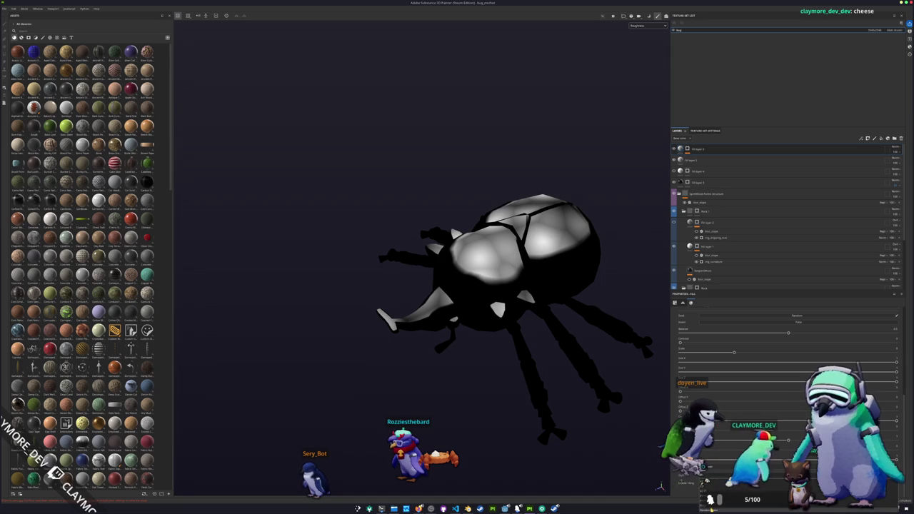
{"action": "scroll", "coordinate": [712, 371], "scroll_direction": "down", "scroll_amount": 5}
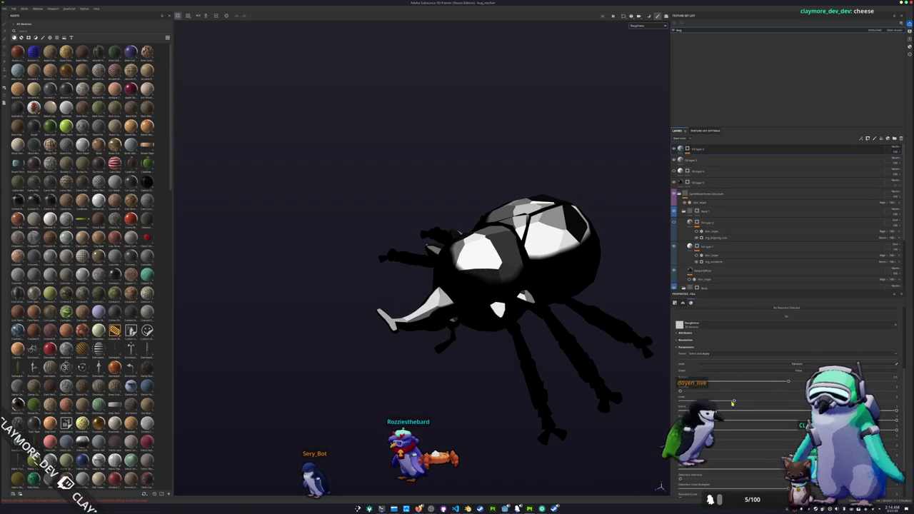
{"action": "left_click_drag", "start_coordinate": [730, 402], "coordinate": [896, 401]}
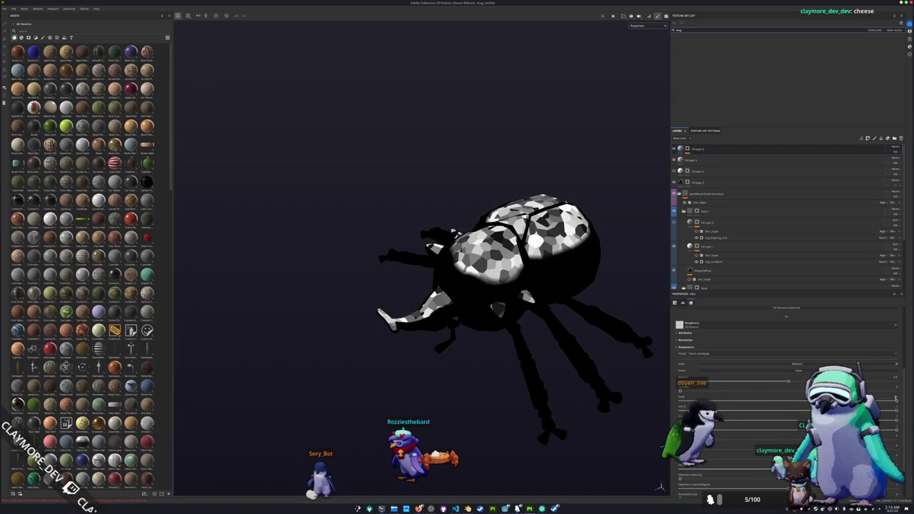
{"action": "left_click", "coordinate": [884, 401]}
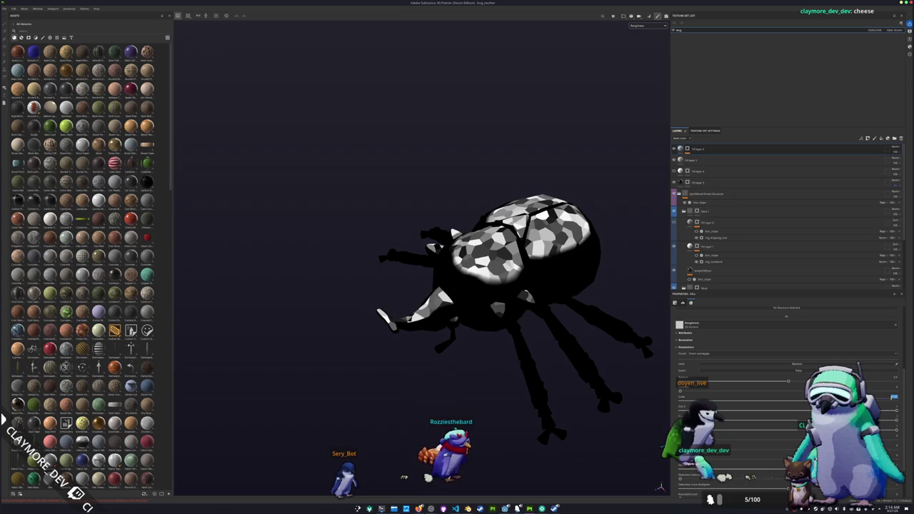
{"action": "scroll", "coordinate": [786, 371], "scroll_direction": "down", "scroll_amount": 2}
{"action": "left_click_drag", "start_coordinate": [600, 335], "coordinate": [549, 335]}
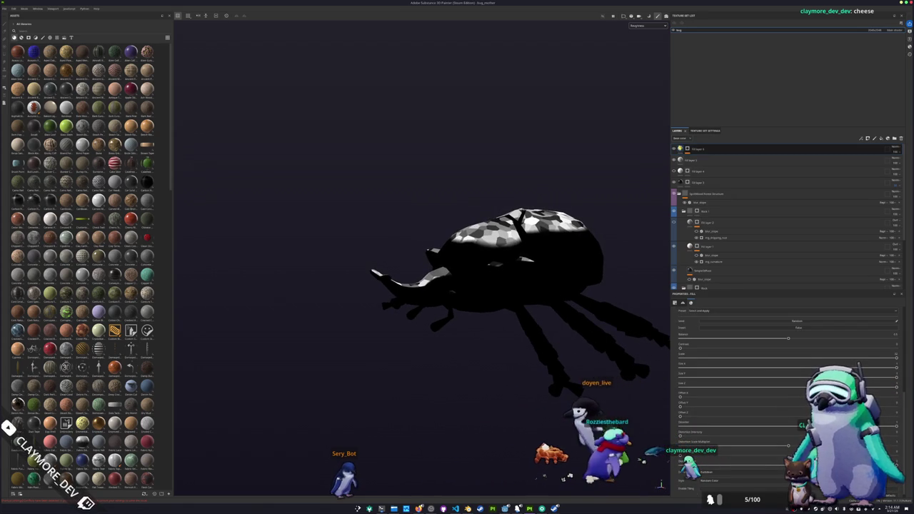
{"action": "right_click", "coordinate": [681, 149]}
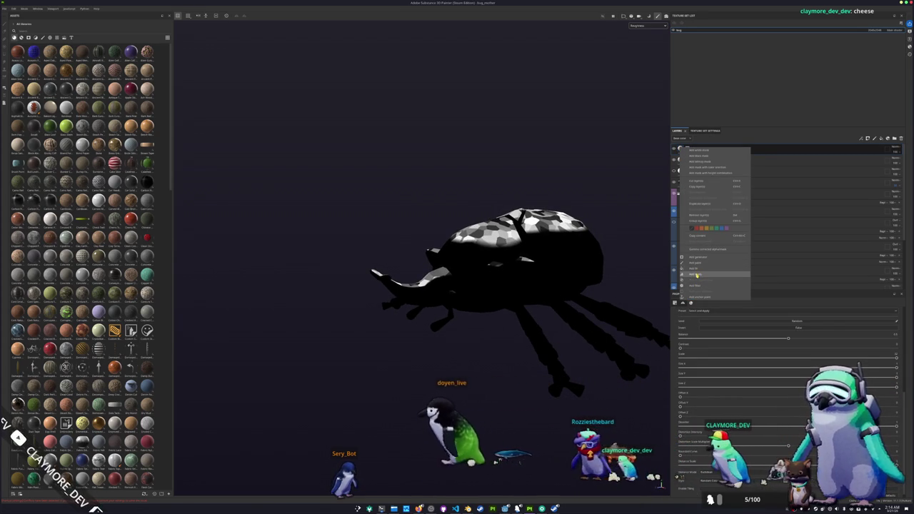
{"action": "left_click", "coordinate": [696, 269]}
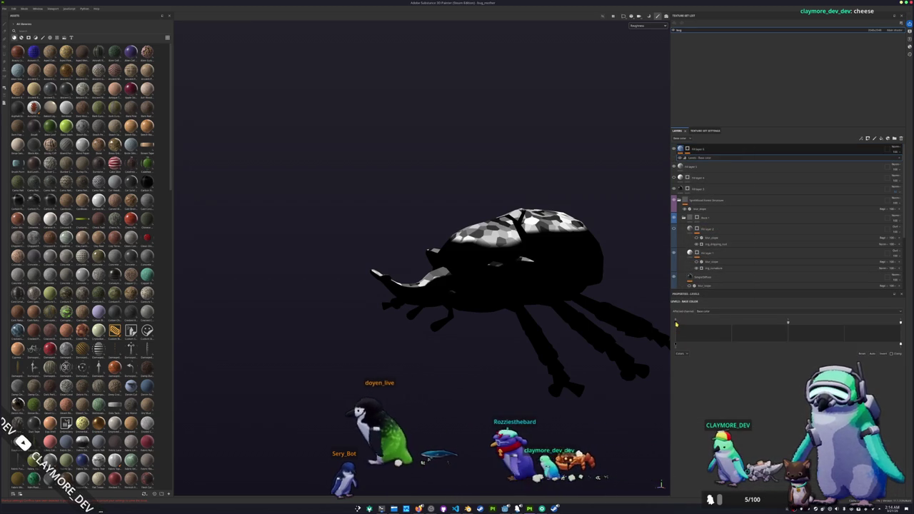
{"action": "left_click", "coordinate": [706, 312]}
{"action": "left_click", "coordinate": [704, 326]}
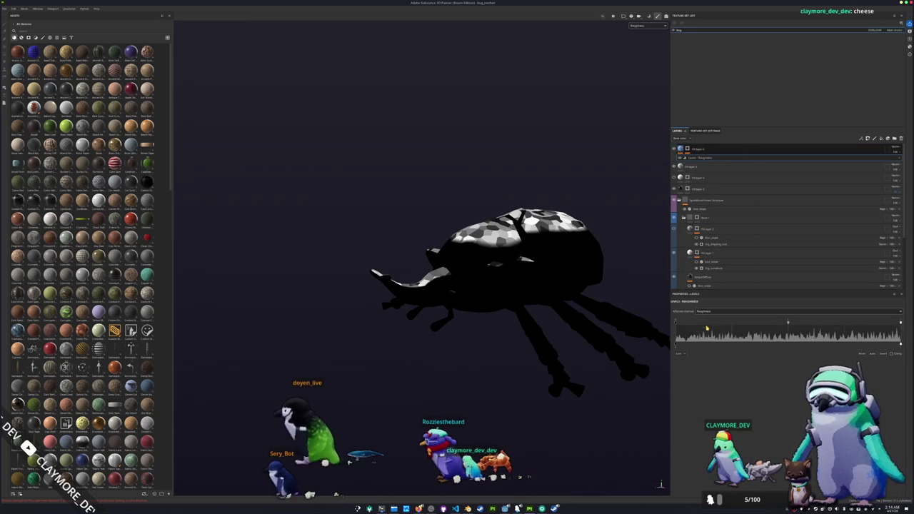
{"action": "left_click_drag", "start_coordinate": [769, 318], "coordinate": [788, 322]}
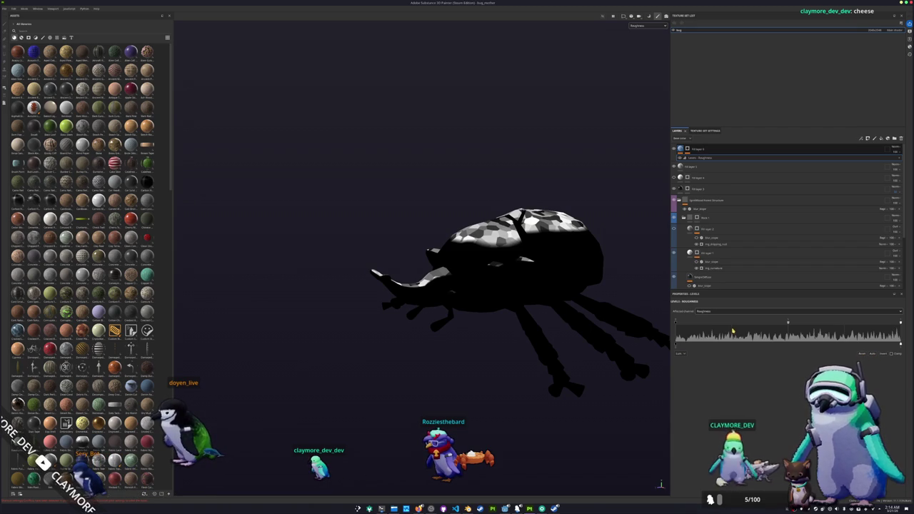
{"action": "left_click", "coordinate": [706, 312]}
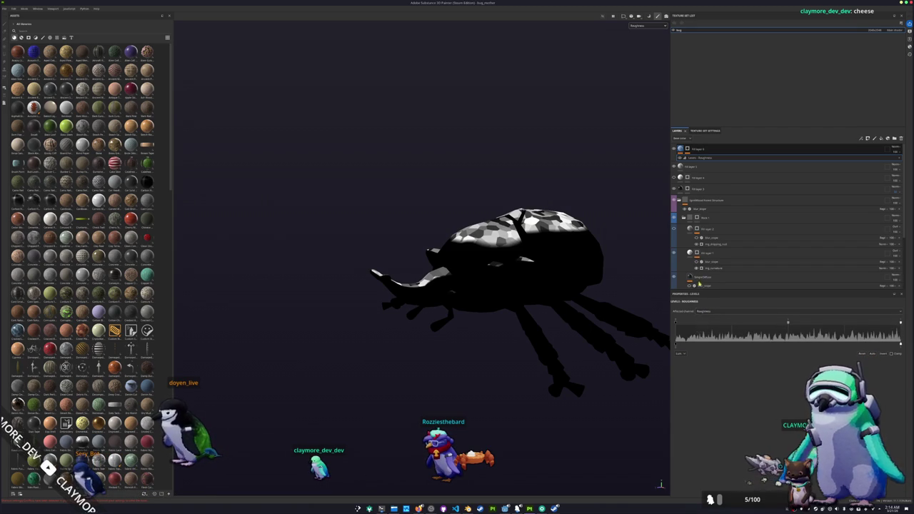
{"action": "key", "text": "Delete"}
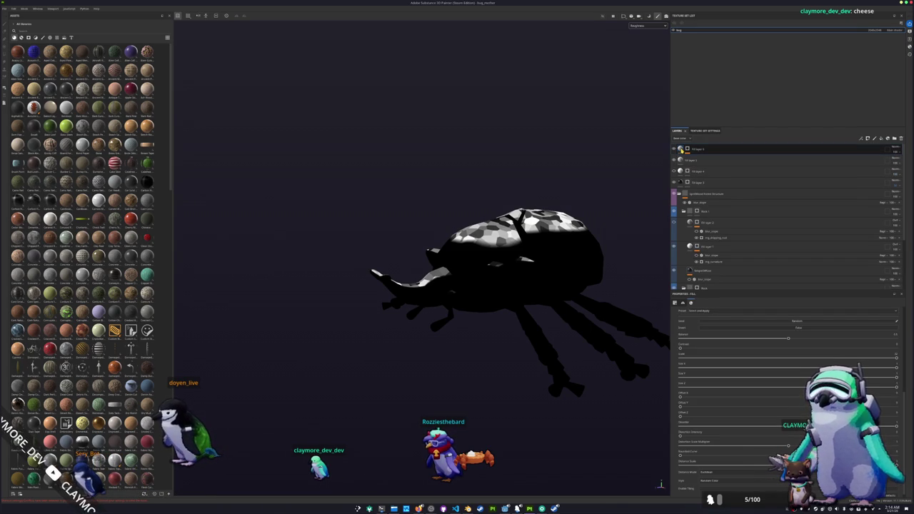
{"action": "right_click", "coordinate": [680, 148]}
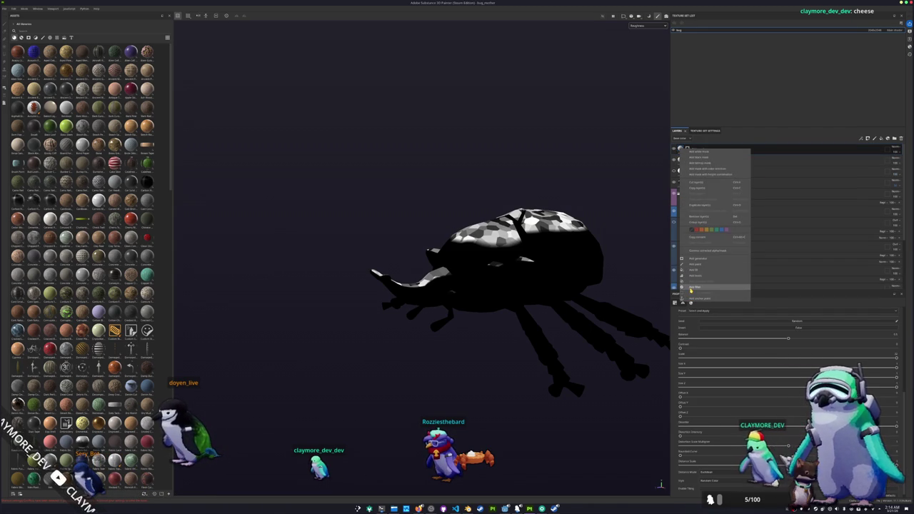
{"action": "key", "text": "Escape"}
{"action": "left_click_drag", "start_coordinate": [701, 236], "coordinate": [700, 288]}
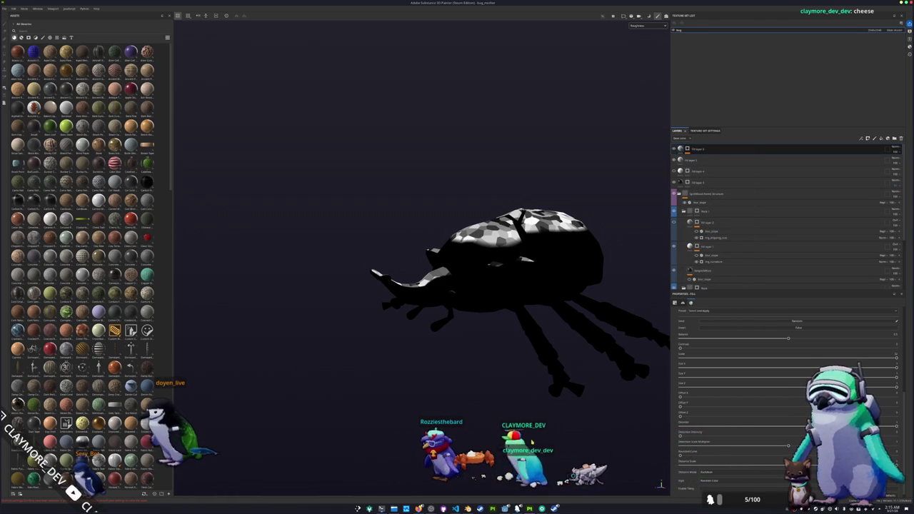
{"action": "key", "text": "alt+Tab"}
{"action": "key", "text": "alt+Tab"}
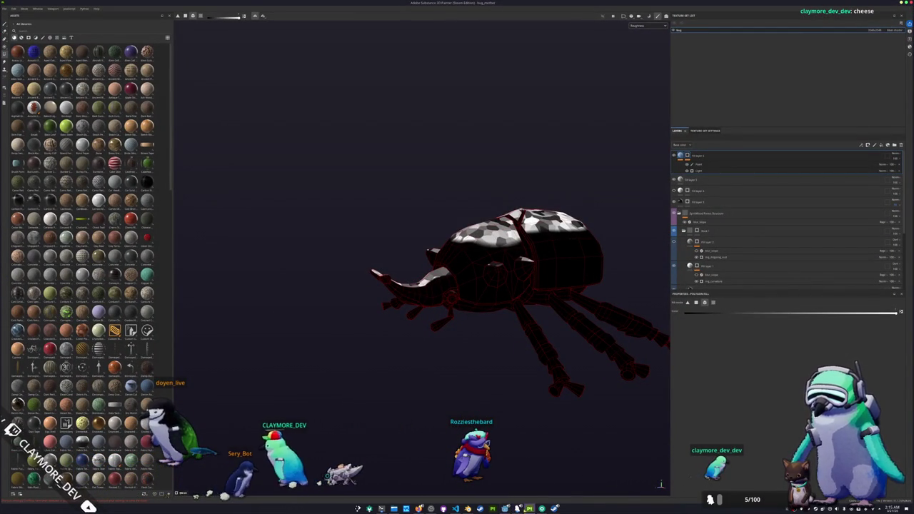
- Quit Painter saving the project, relaunch it, and reopen bug_mother from recent files
{"action": "key", "text": "ctrl+q"}
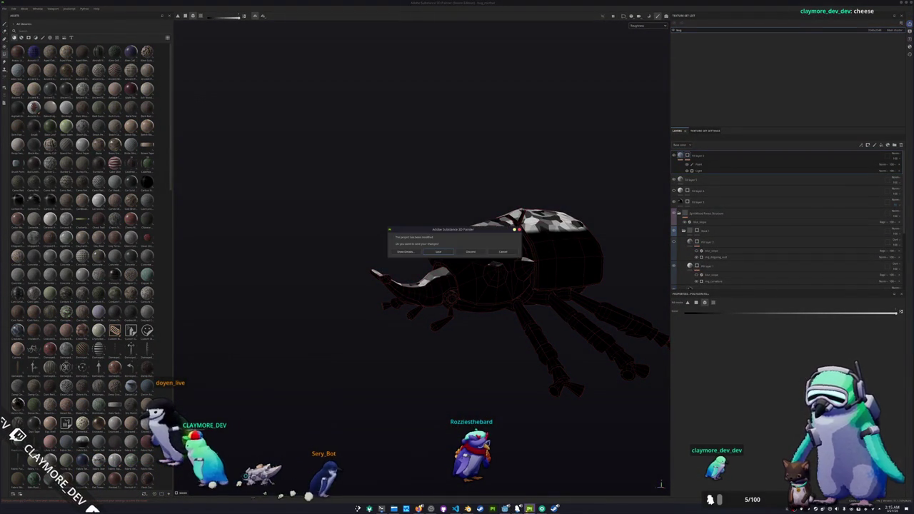
{"action": "left_click", "coordinate": [438, 251]}
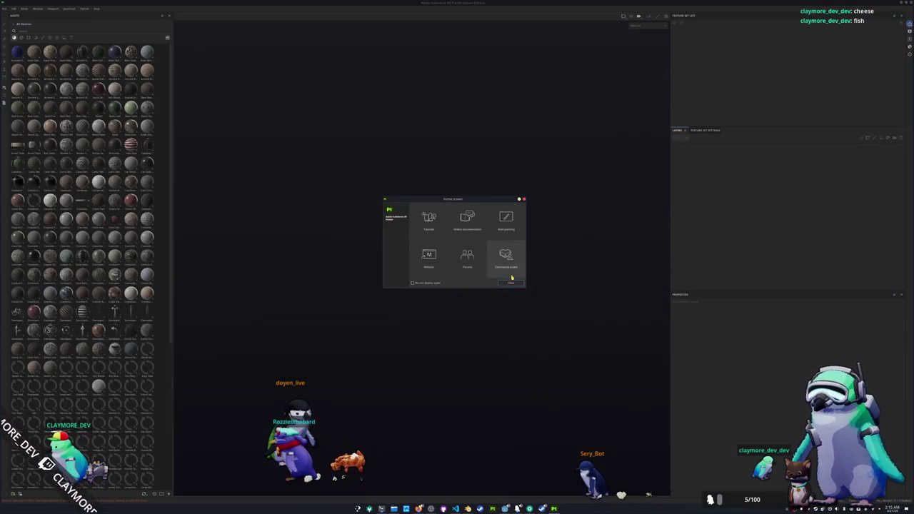
{"action": "left_click", "coordinate": [495, 265]}
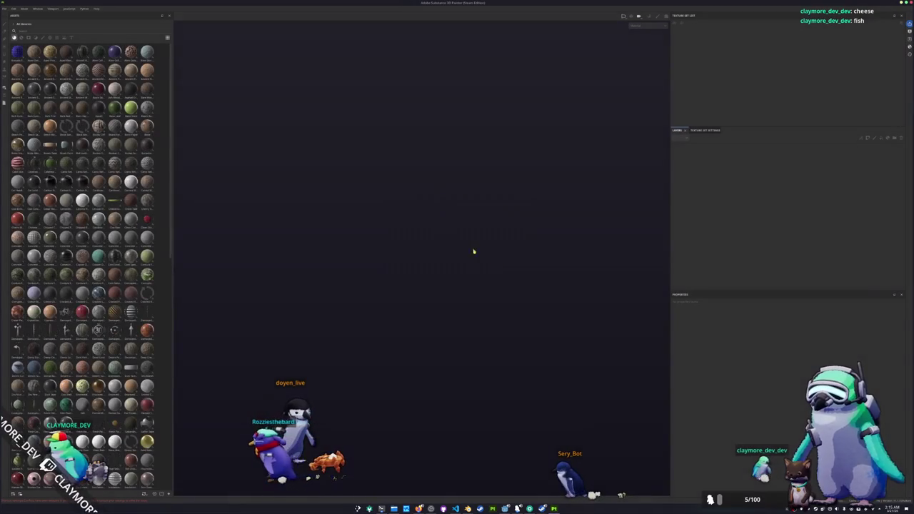
{"action": "left_click", "coordinate": [5, 9]}
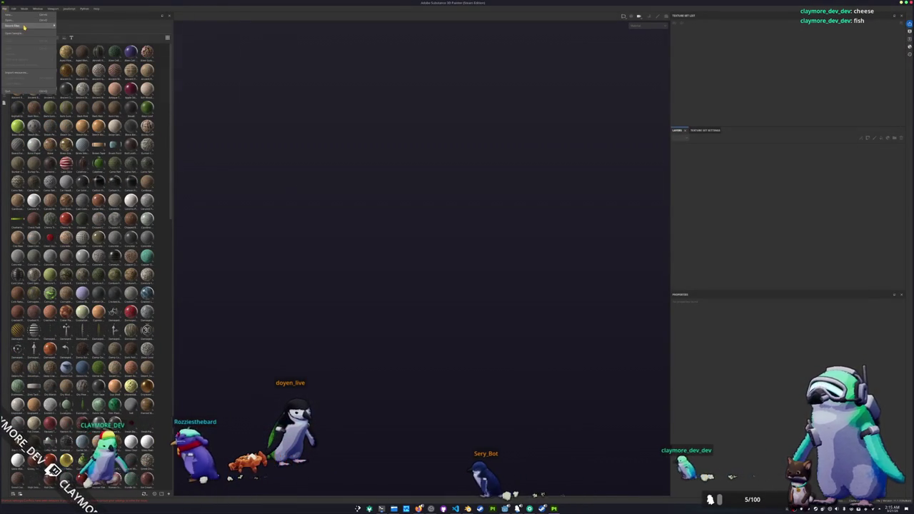
{"action": "mouse_move", "coordinate": [24, 27]}
{"action": "left_click", "coordinate": [182, 27]}
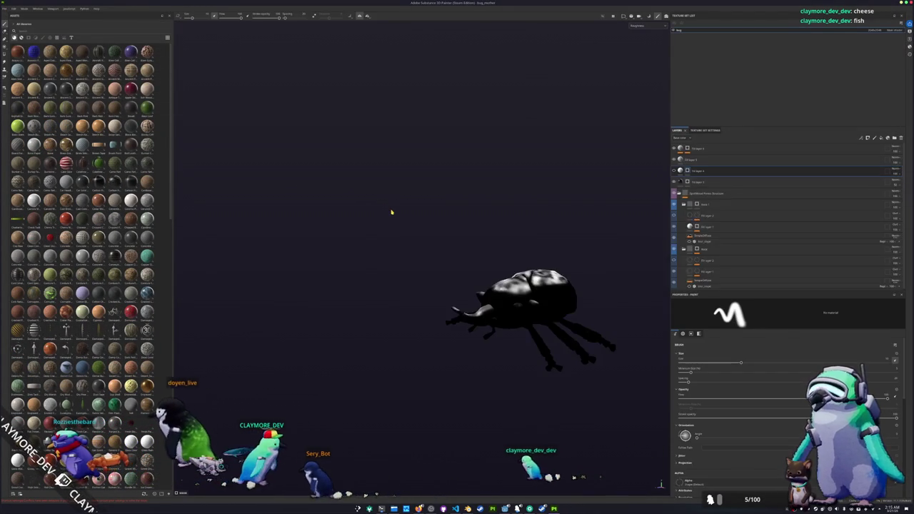
- Delete the empty filters from the top fill layer's stack
{"action": "key", "text": "f"}
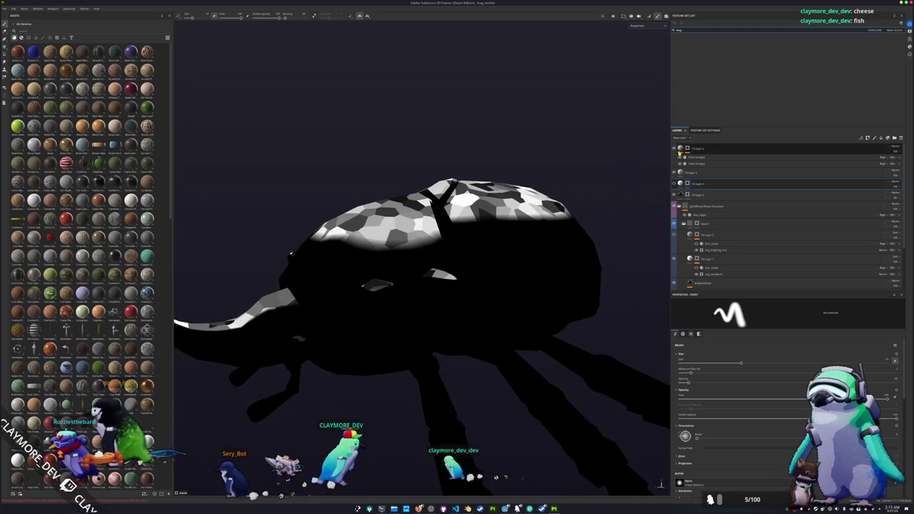
{"action": "left_click", "coordinate": [740, 164]}
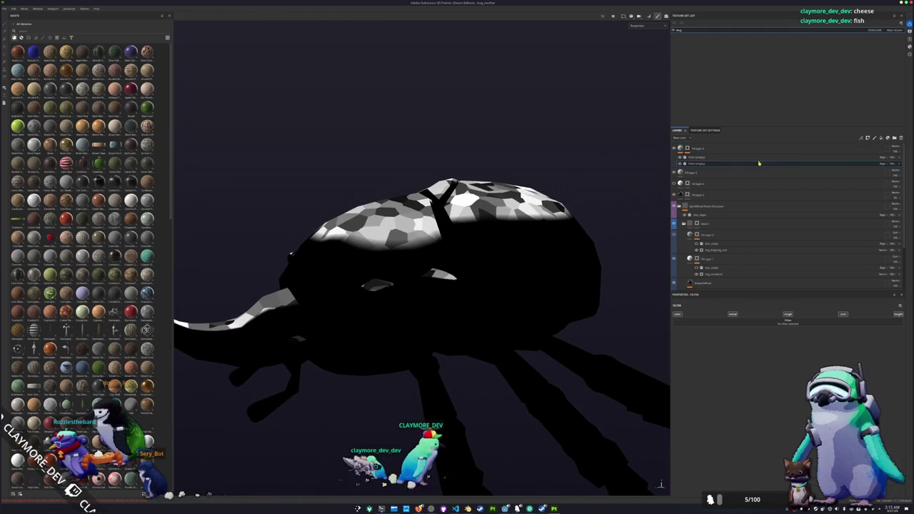
{"action": "key", "text": "Delete"}
{"action": "left_click", "coordinate": [780, 324]}
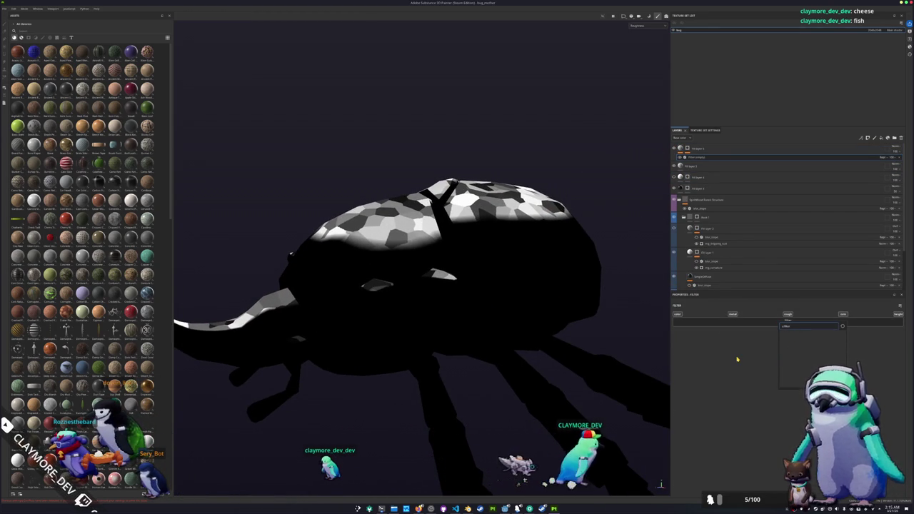
{"action": "left_click", "coordinate": [674, 156]}
{"action": "key", "text": "Delete"}
- Add a new filter to Fill layer 6 and assign it the Gradient Dynamic filter
{"action": "right_click", "coordinate": [673, 152]}
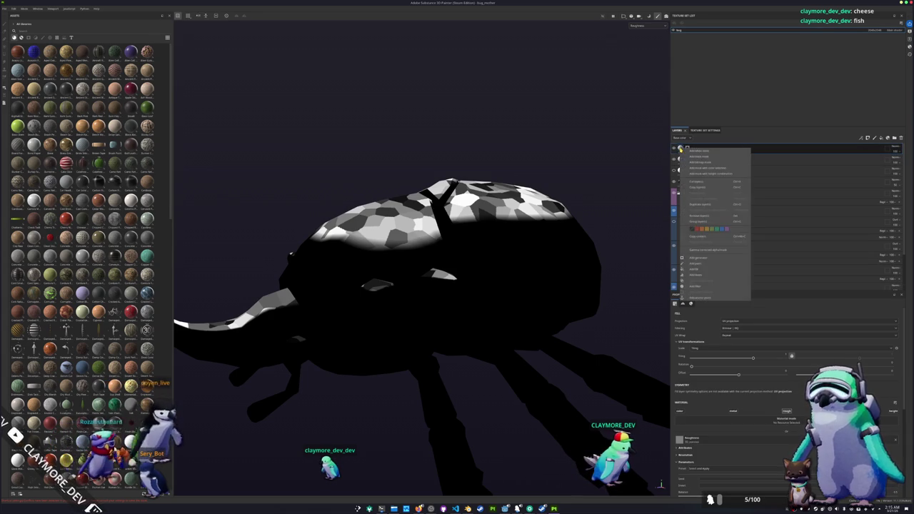
{"action": "left_click", "coordinate": [715, 288]}
{"action": "left_click", "coordinate": [739, 325]}
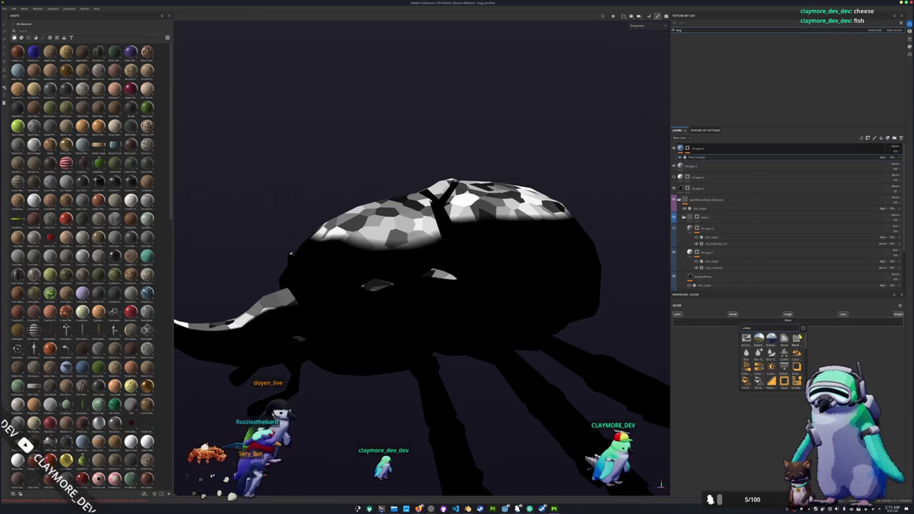
{"action": "scroll", "coordinate": [773, 357], "scroll_direction": "down", "scroll_amount": 3}
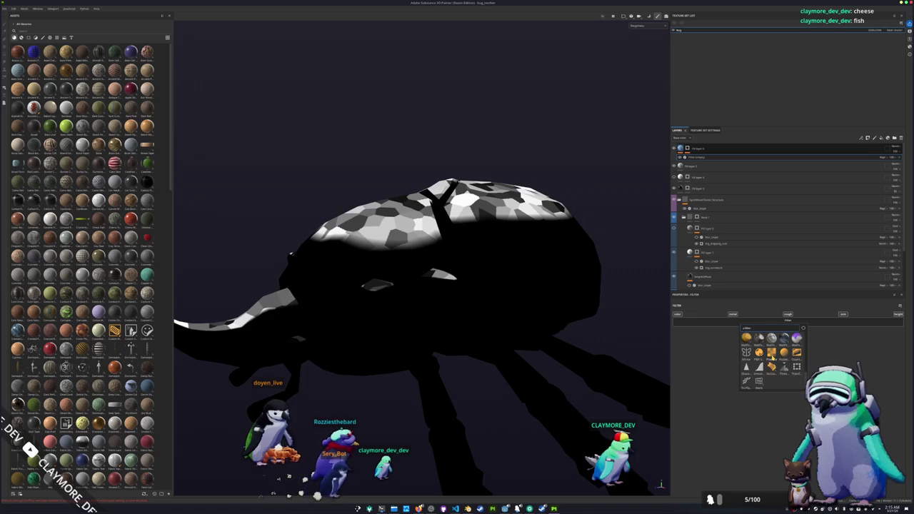
{"action": "mouse_move", "coordinate": [759, 352]}
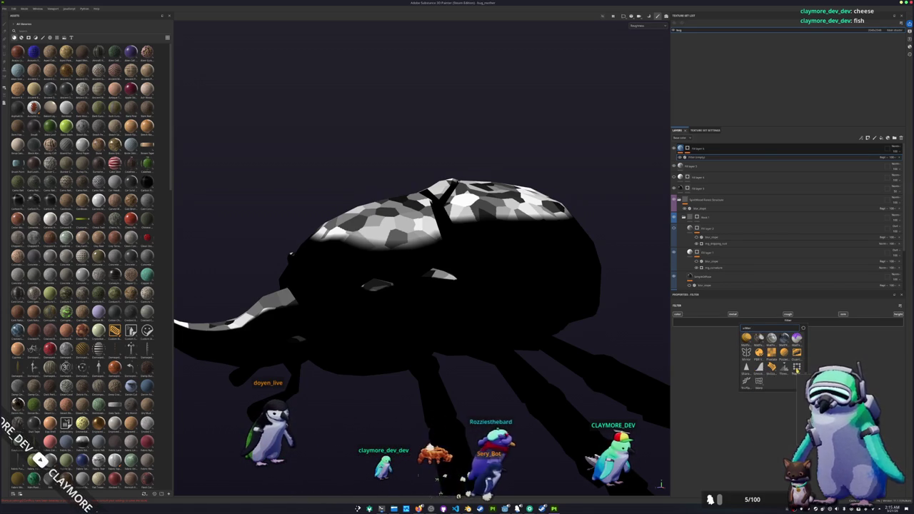
{"action": "scroll", "coordinate": [771, 357], "scroll_direction": "down", "scroll_amount": 3}
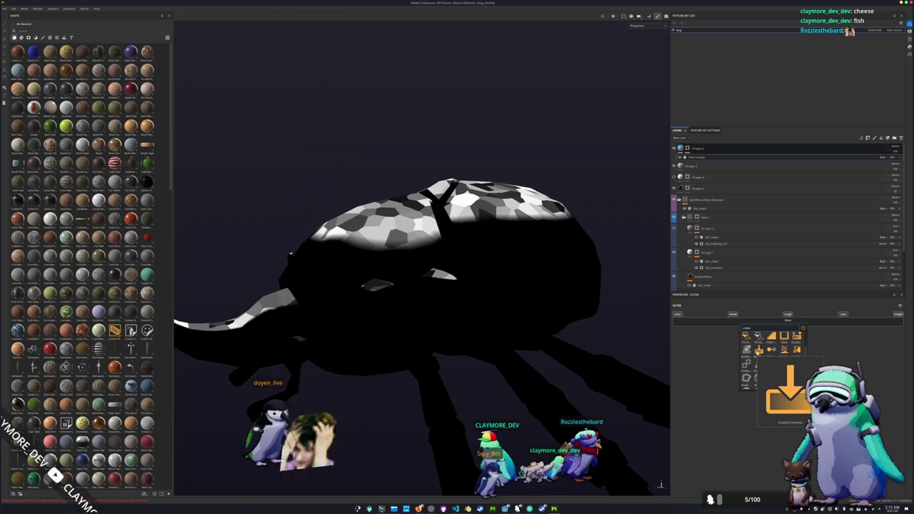
{"action": "left_click", "coordinate": [759, 351]}
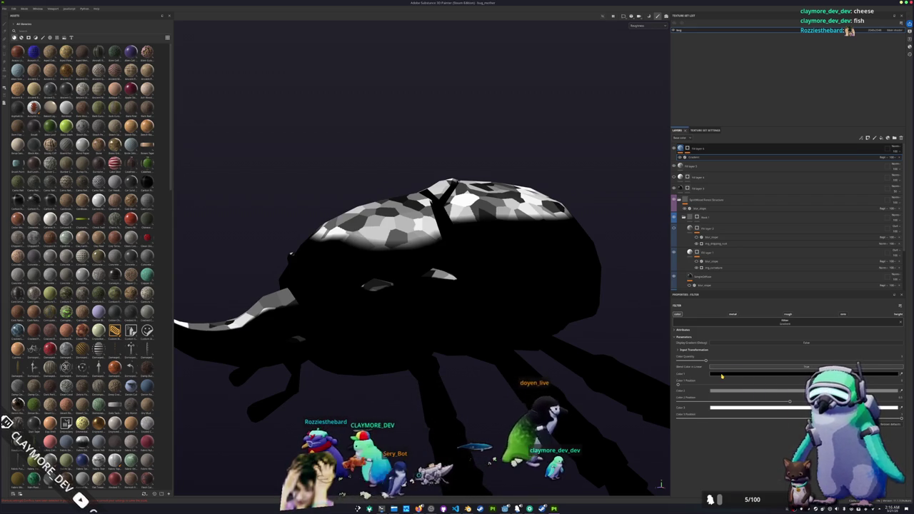
- Edit the gradient's Color 1, checking it against the Godot noise ramp's first colour
{"action": "left_click", "coordinate": [722, 374]}
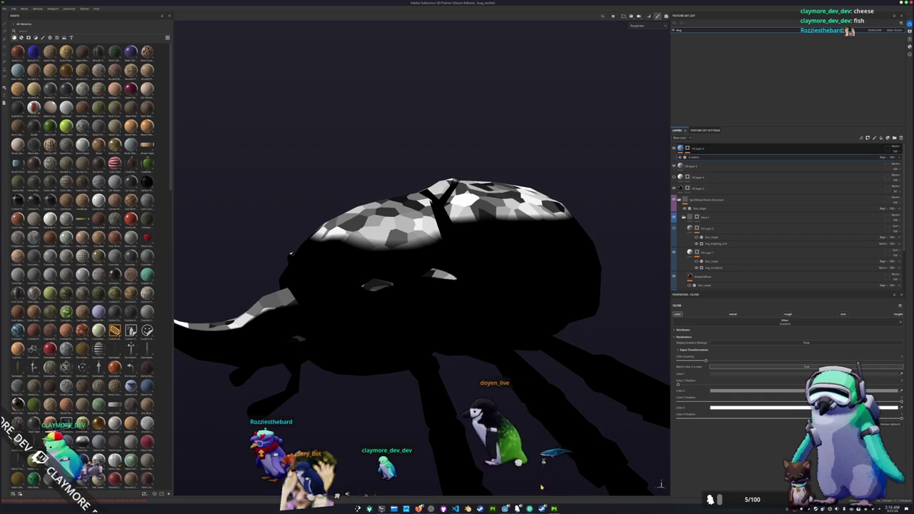
{"action": "mouse_move", "coordinate": [505, 478]}
{"action": "left_mouse_down"}
{"action": "mouse_move", "coordinate": [621, 393]}
{"action": "mouse_move", "coordinate": [561, 399]}
{"action": "left_mouse_up"}
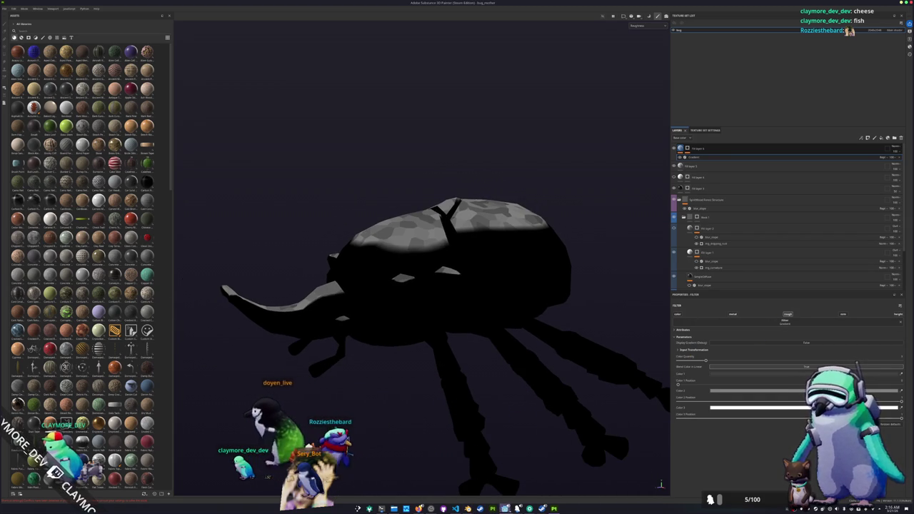
{"action": "key", "text": "alt+Tab"}
{"action": "left_click", "coordinate": [328, 205]}
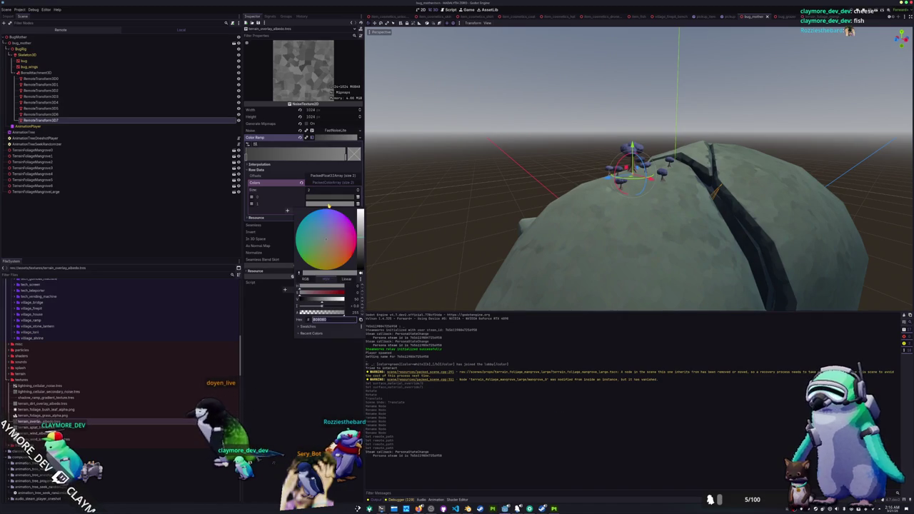
{"action": "left_click", "coordinate": [303, 419]}
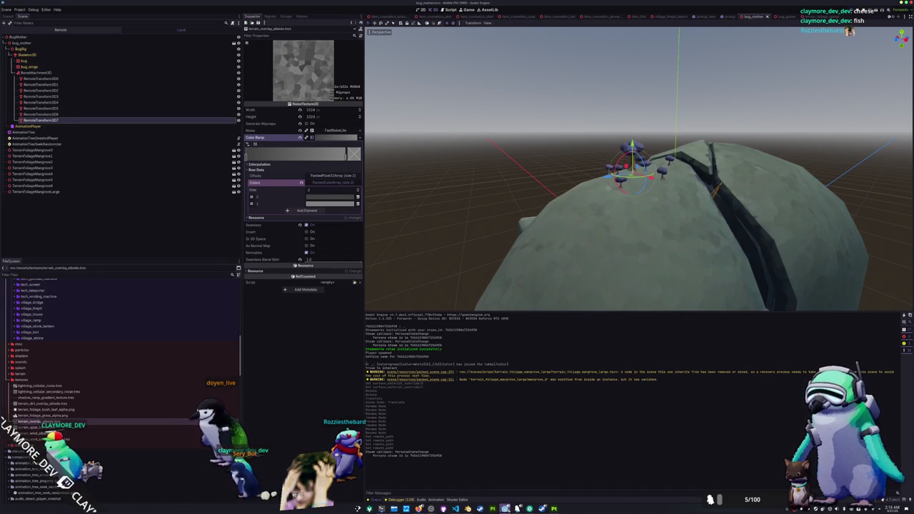
{"action": "key", "text": "alt+Tab"}
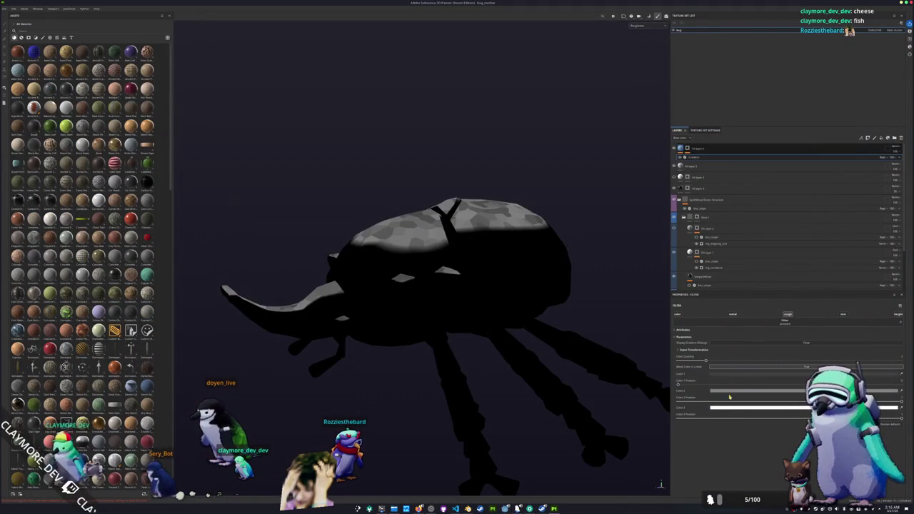
- Review the gradient's Color 3 and Color 2, then bring up the top fill layer's Fill settings
{"action": "left_click", "coordinate": [733, 408]}
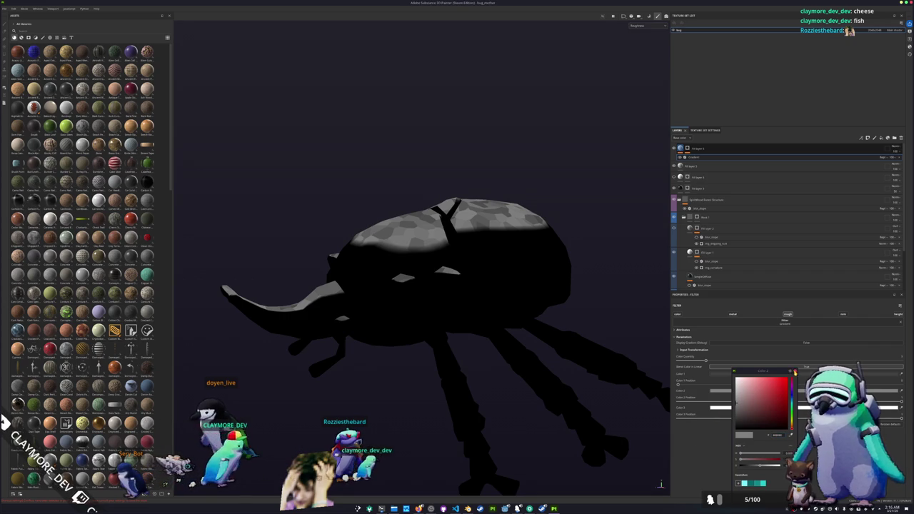
{"action": "left_click", "coordinate": [743, 407]}
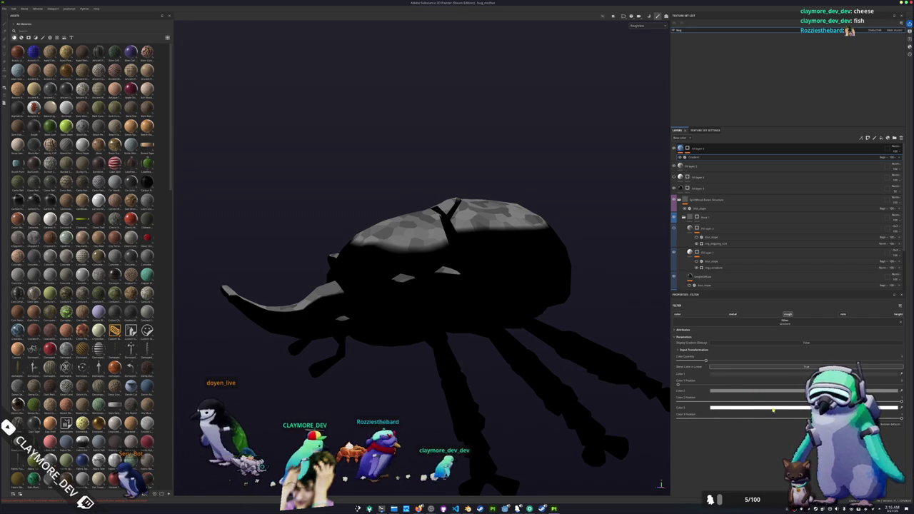
{"action": "left_click", "coordinate": [746, 391]}
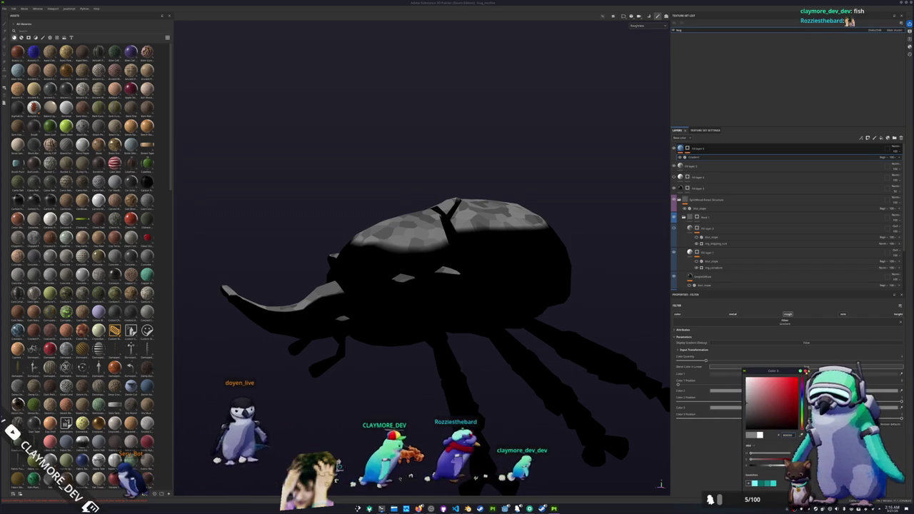
{"action": "left_click", "coordinate": [717, 454]}
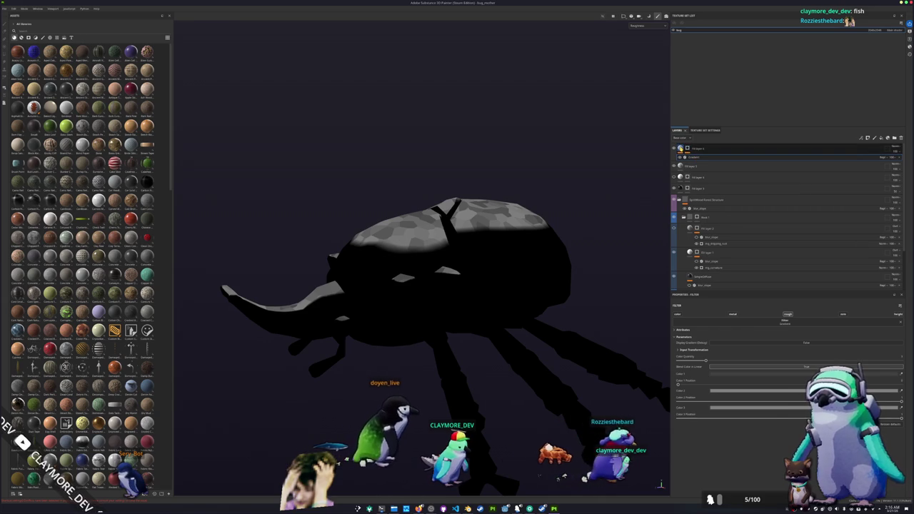
{"action": "left_click", "coordinate": [691, 148]}
{"action": "scroll", "coordinate": [753, 405], "scroll_direction": "down", "scroll_amount": 3}
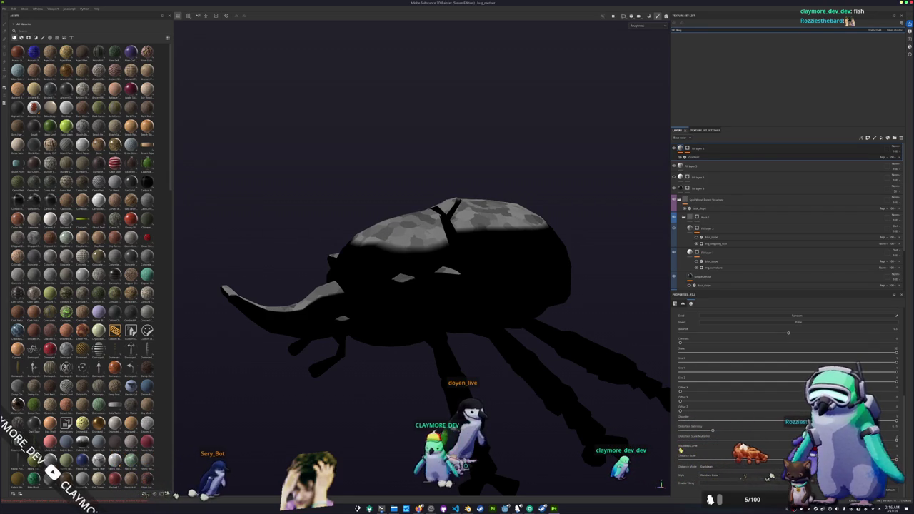
- Switch to brush painting on the top layer and bring up its context menu
{"action": "mouse_move", "coordinate": [640, 436]}
{"action": "left_mouse_down"}
{"action": "mouse_move", "coordinate": [526, 414]}
{"action": "mouse_move", "coordinate": [540, 297]}
{"action": "mouse_move", "coordinate": [607, 293]}
{"action": "left_mouse_up"}
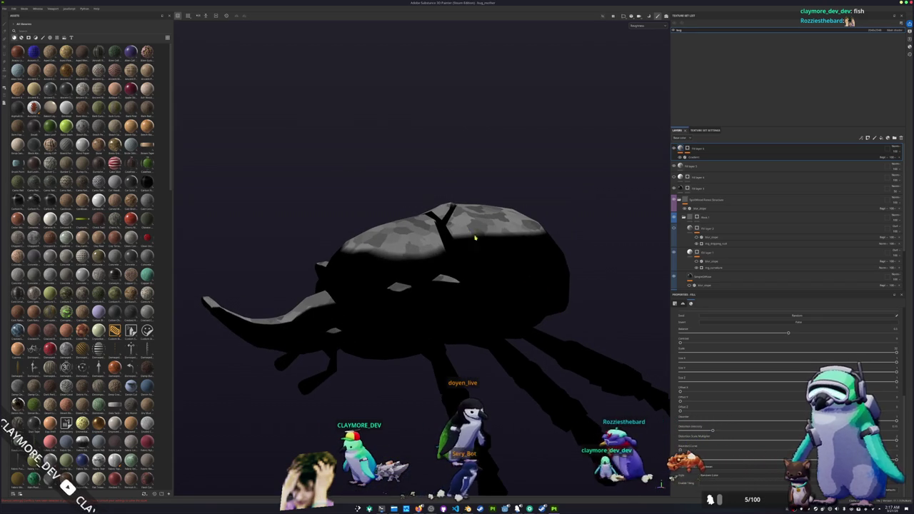
{"action": "key", "text": "p"}
{"action": "left_click", "coordinate": [687, 184]}
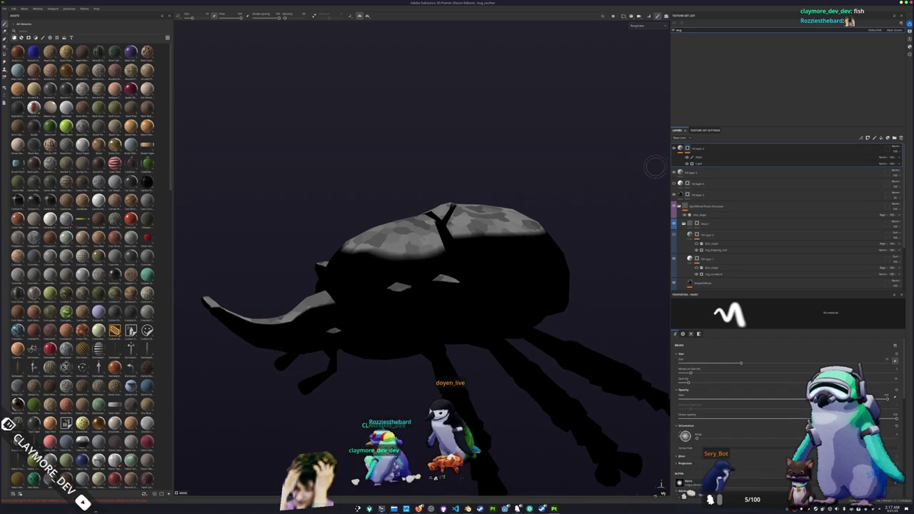
{"action": "right_click", "coordinate": [687, 148]}
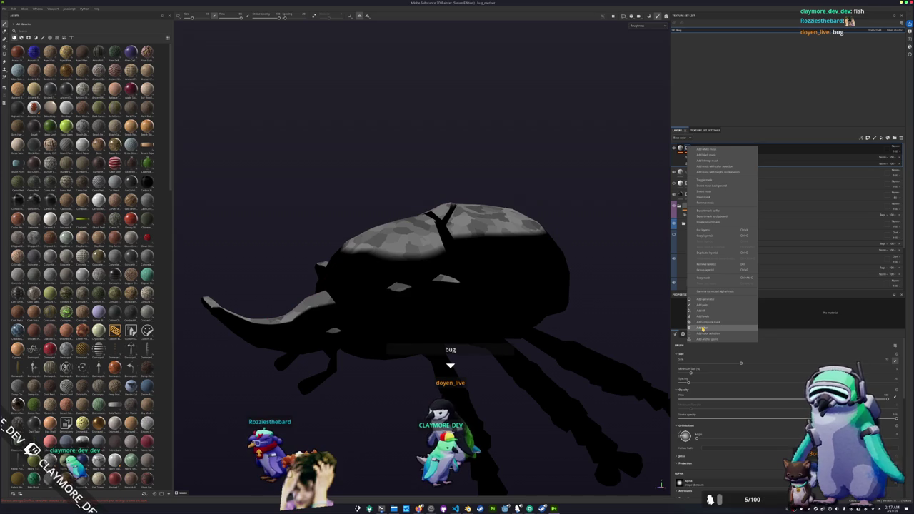
- Add an empty filter effect to the top fill layer, above Paint and Light
{"action": "left_click", "coordinate": [704, 328]}
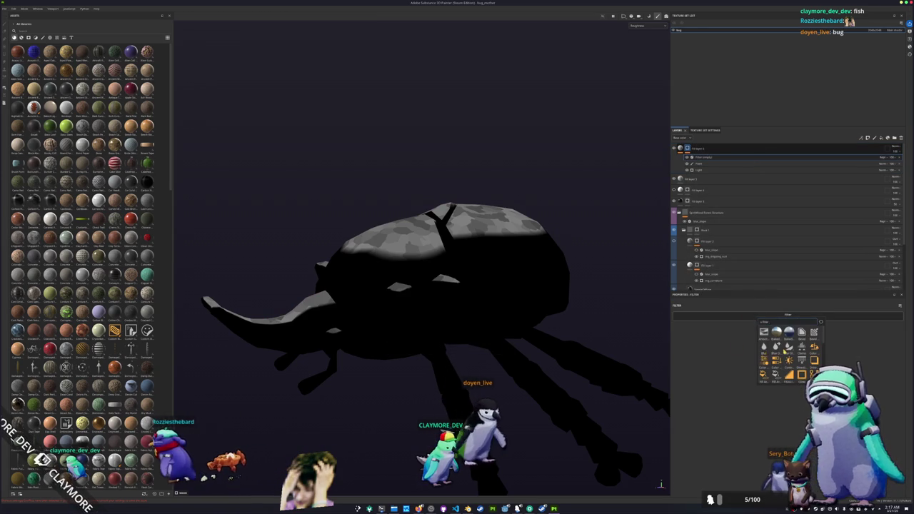
{"action": "scroll", "coordinate": [786, 350], "scroll_direction": "down", "scroll_amount": 3}
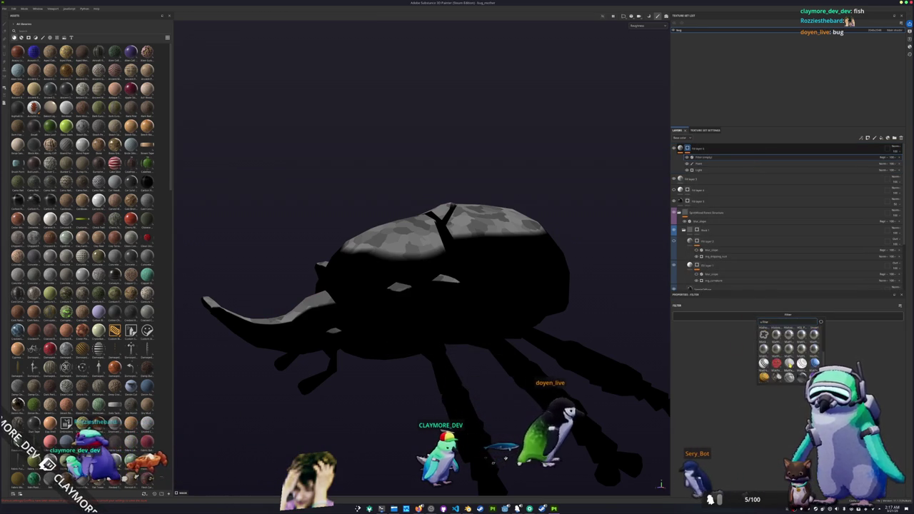
{"action": "scroll", "coordinate": [789, 349], "scroll_direction": "up", "scroll_amount": 3}
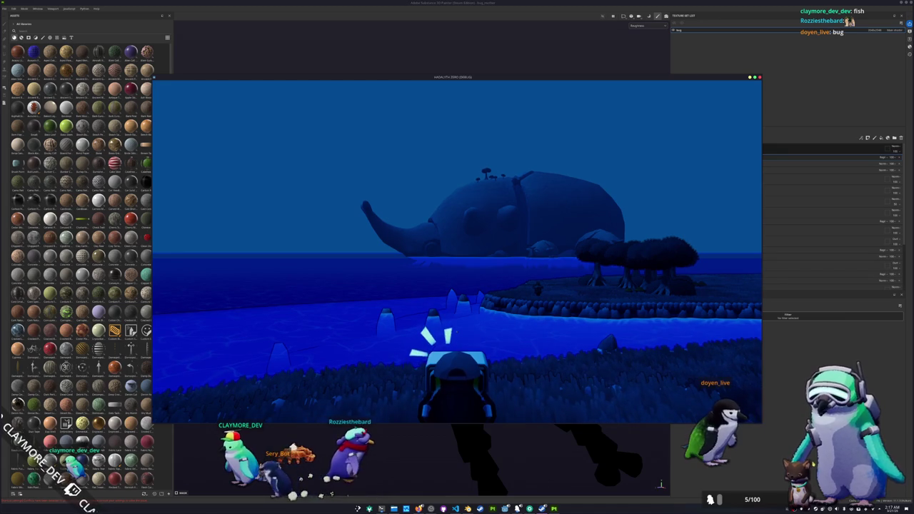
{"action": "key", "text": "alt+Tab"}
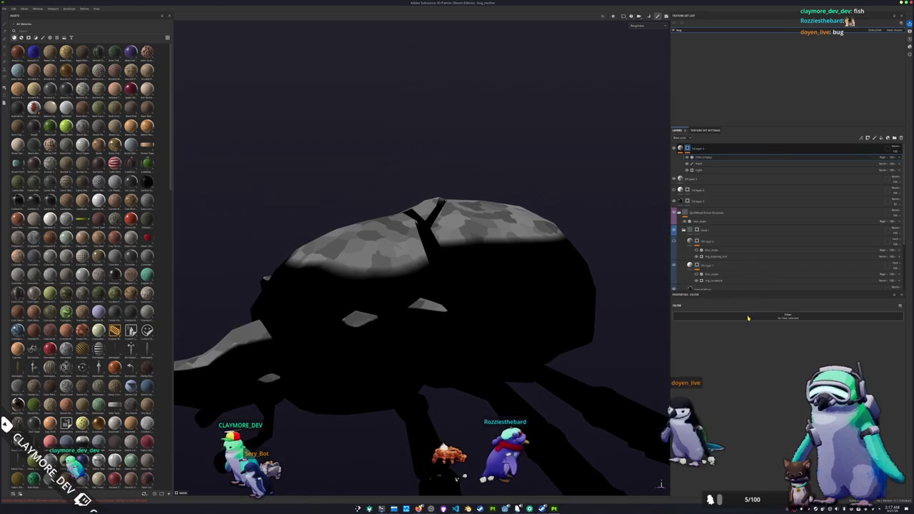
{"action": "left_click", "coordinate": [788, 316]}
{"action": "scroll", "coordinate": [769, 362], "scroll_direction": "up", "scroll_amount": 1}
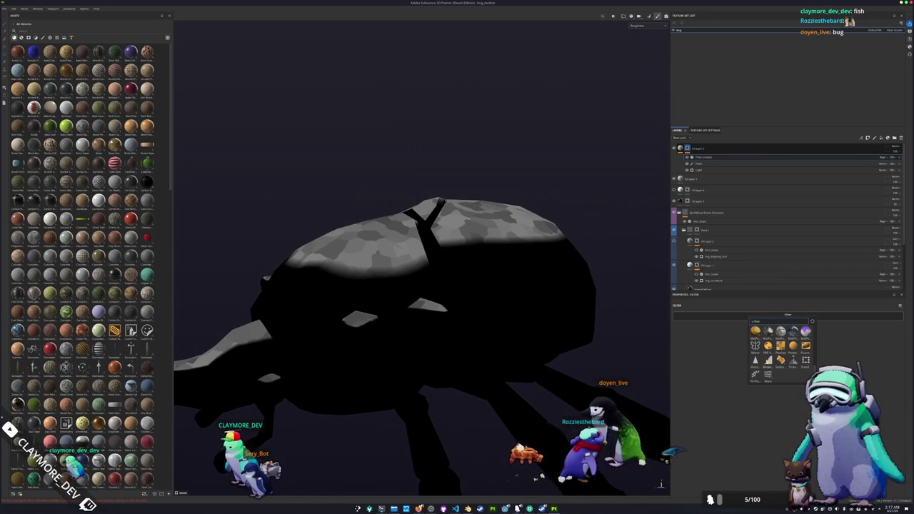
{"action": "scroll", "coordinate": [769, 363], "scroll_direction": "up", "scroll_amount": 2}
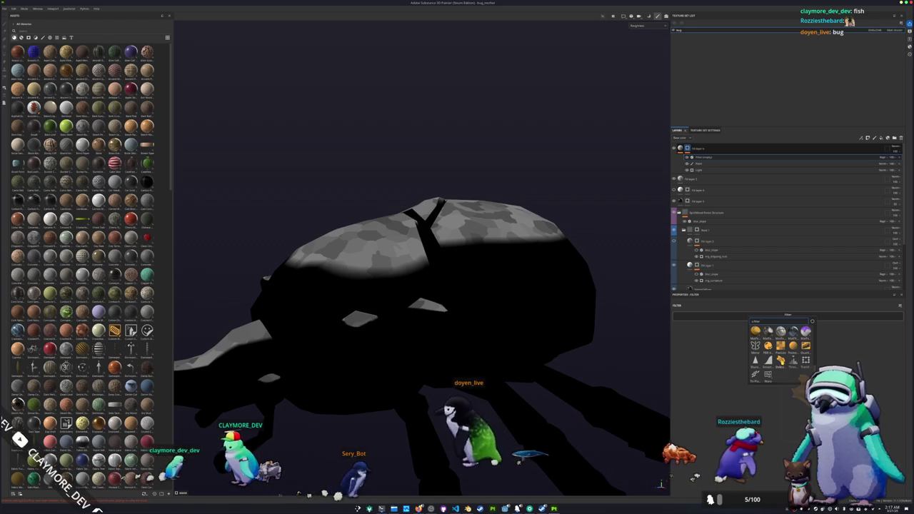
{"action": "key", "text": "Escape"}
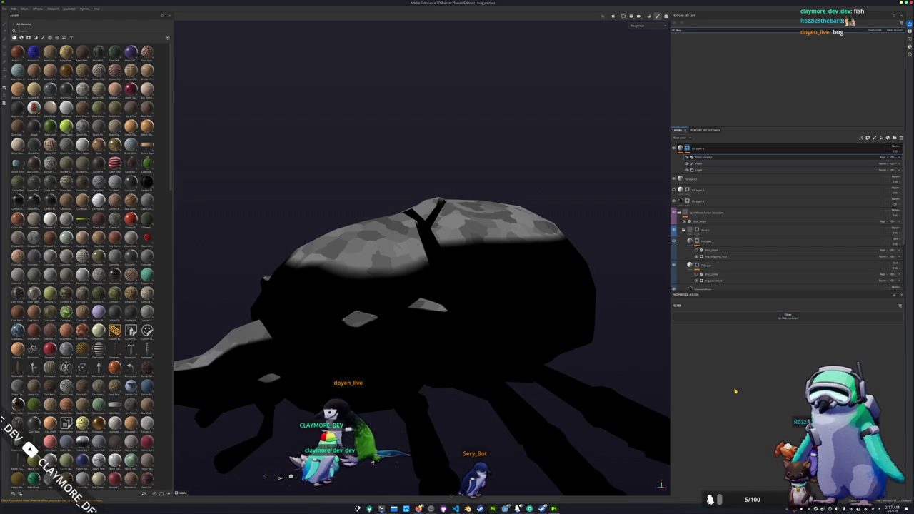
{"action": "mouse_move", "coordinate": [668, 398]}
{"action": "left_mouse_down"}
{"action": "mouse_move", "coordinate": [622, 404]}
{"action": "mouse_move", "coordinate": [740, 344]}
{"action": "left_mouse_up"}
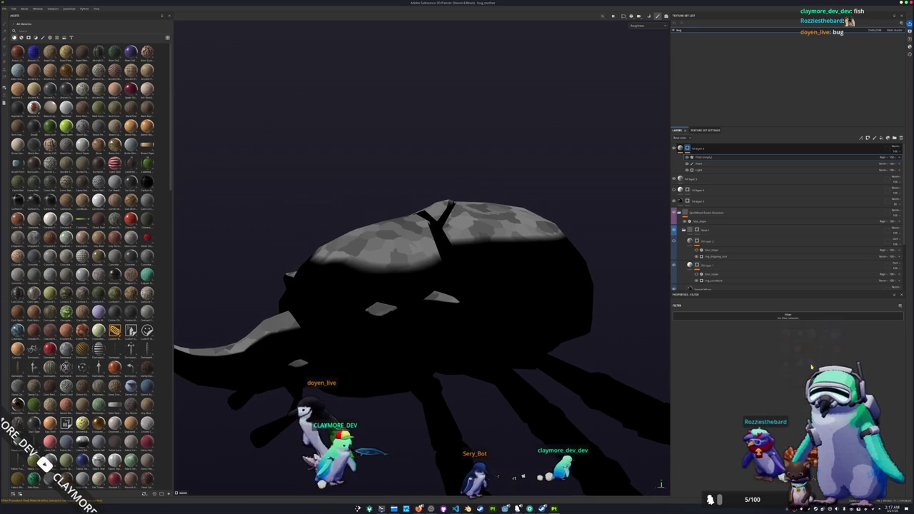
{"action": "mouse_move", "coordinate": [597, 381]}
{"action": "left_mouse_down"}
{"action": "mouse_move", "coordinate": [538, 344]}
{"action": "mouse_move", "coordinate": [557, 390]}
{"action": "left_mouse_up"}
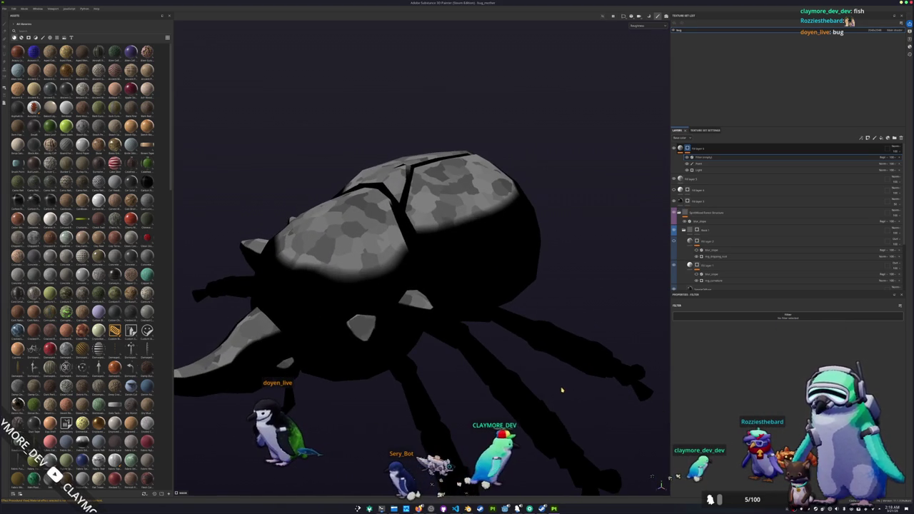
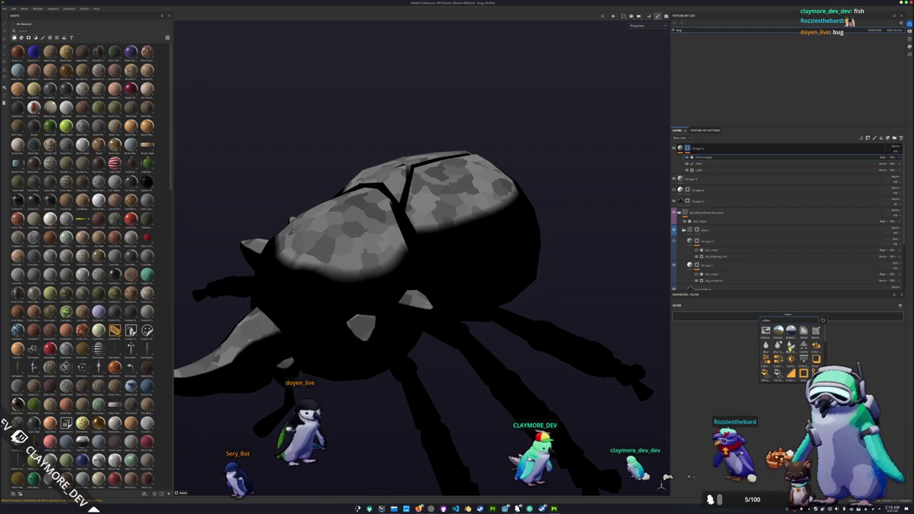
- Apply a Blur Slope filter to the beetle layer and export its texture maps
{"action": "left_click", "coordinate": [791, 345]}
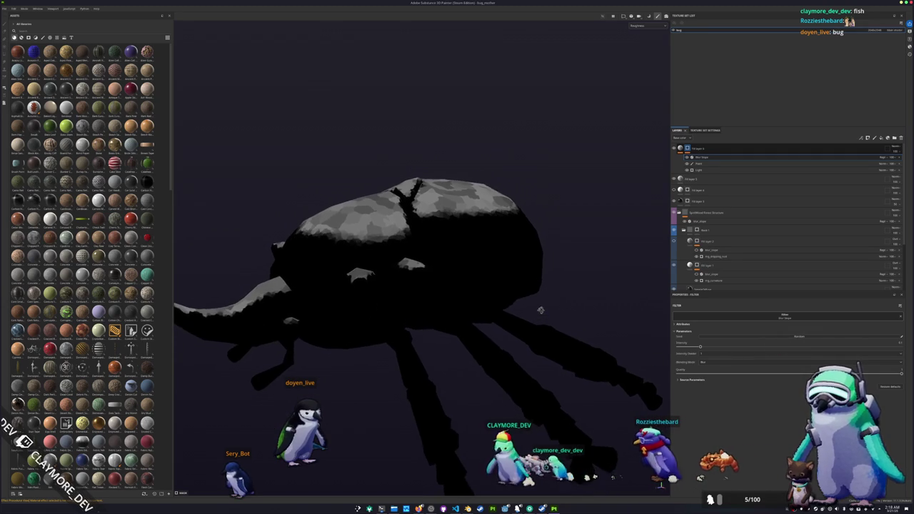
{"action": "left_click_drag", "start_coordinate": [546, 338], "coordinate": [592, 361]}
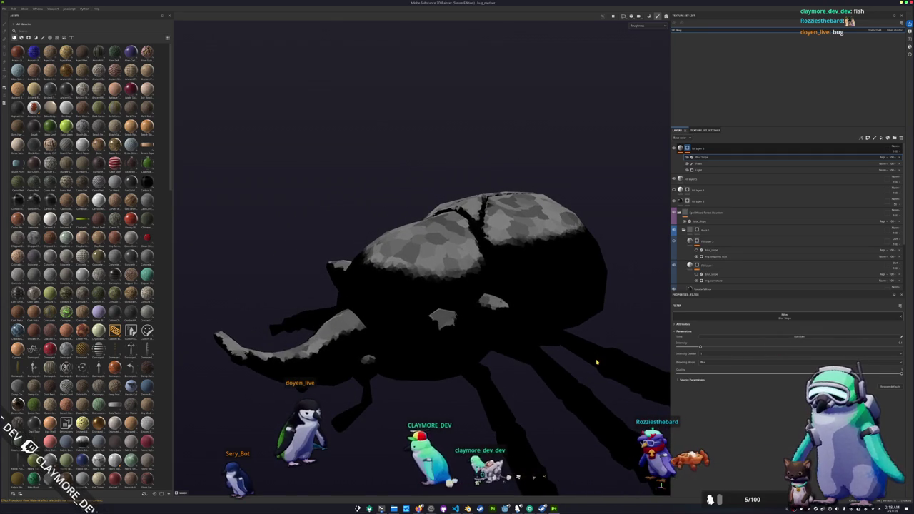
{"action": "key", "text": "ctrl+shift+e"}
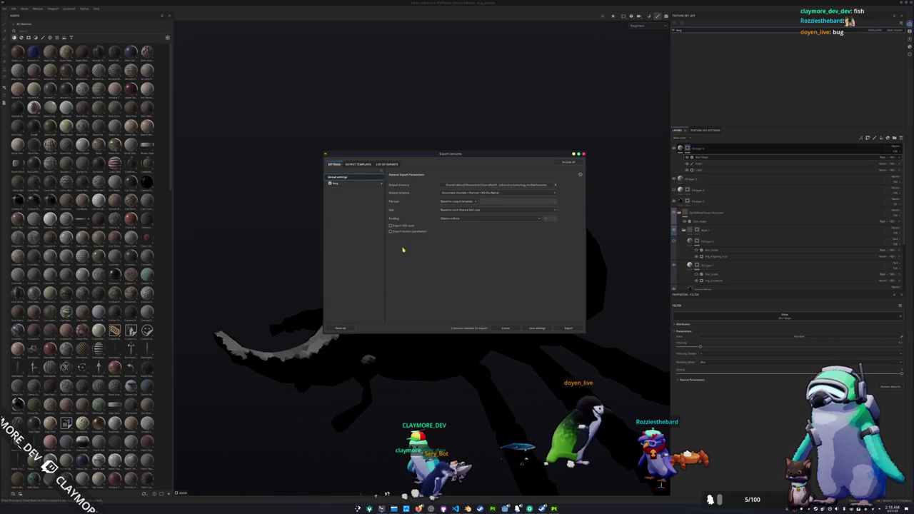
{"action": "left_click", "coordinate": [576, 329]}
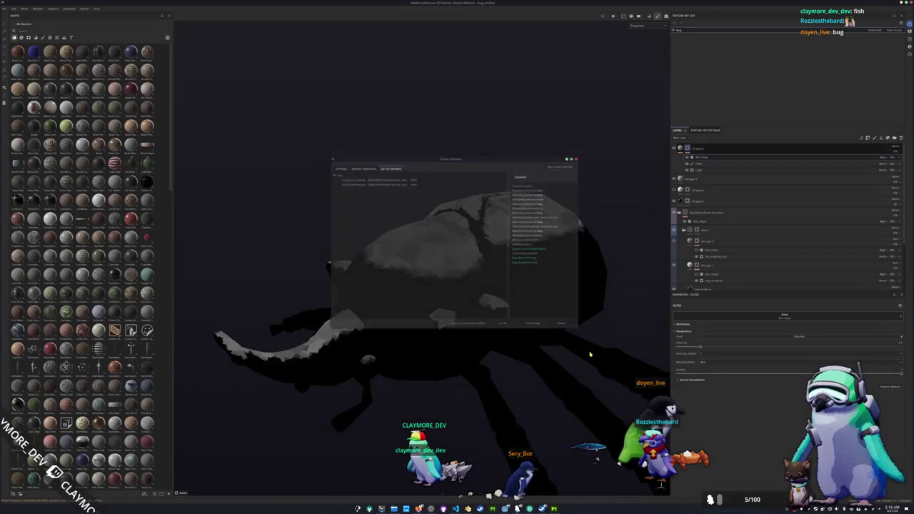
{"action": "key", "text": "alt+Tab"}
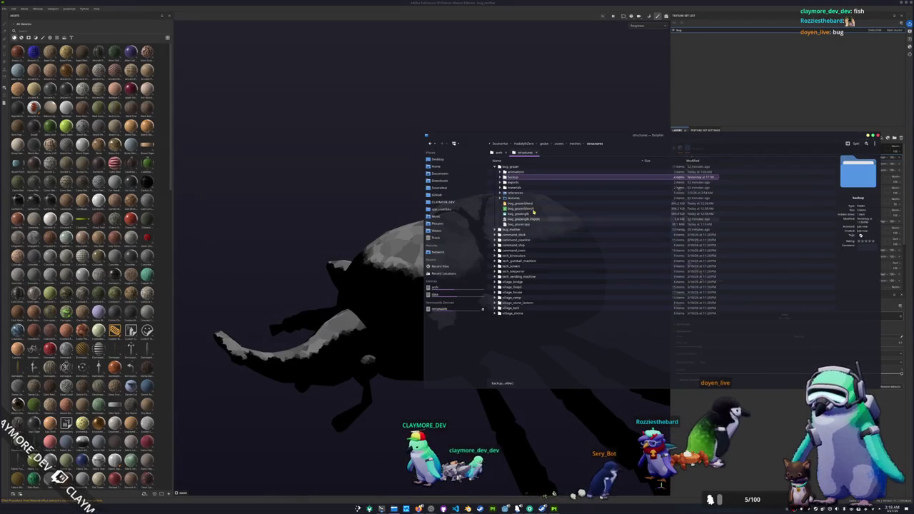
- Delete bug_mother_Base_color.png and its .import file from bug_mother/textures, then close Dolphin
{"action": "left_click", "coordinate": [495, 230]}
{"action": "left_click", "coordinate": [502, 261]}
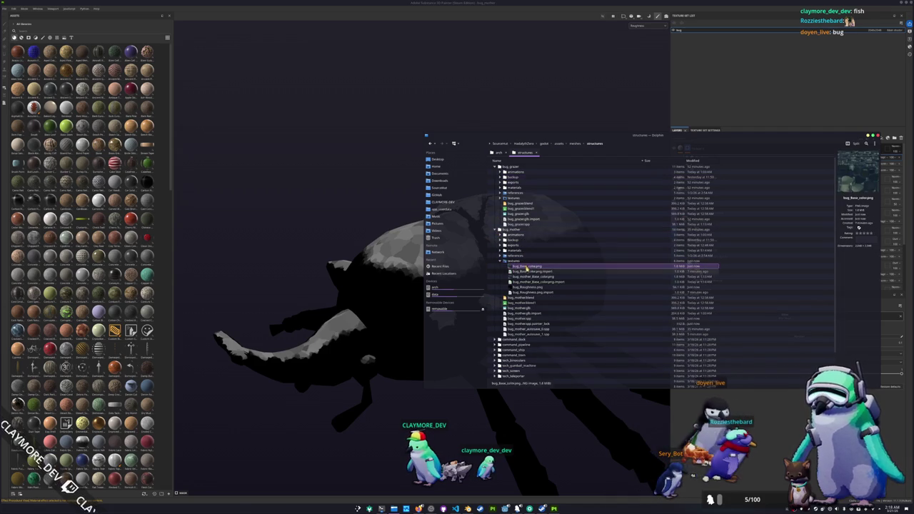
{"action": "left_click", "coordinate": [526, 276]}
{"action": "left_click", "coordinate": [528, 282]}
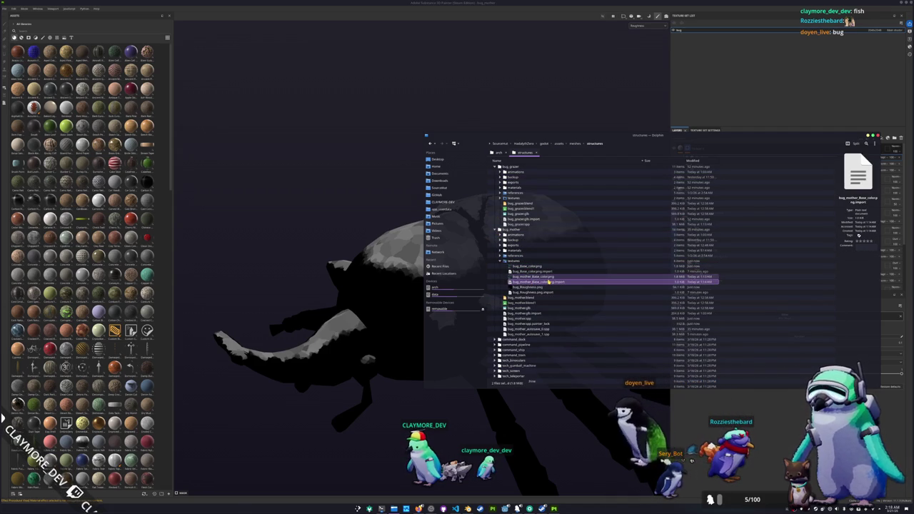
{"action": "key", "text": "Delete"}
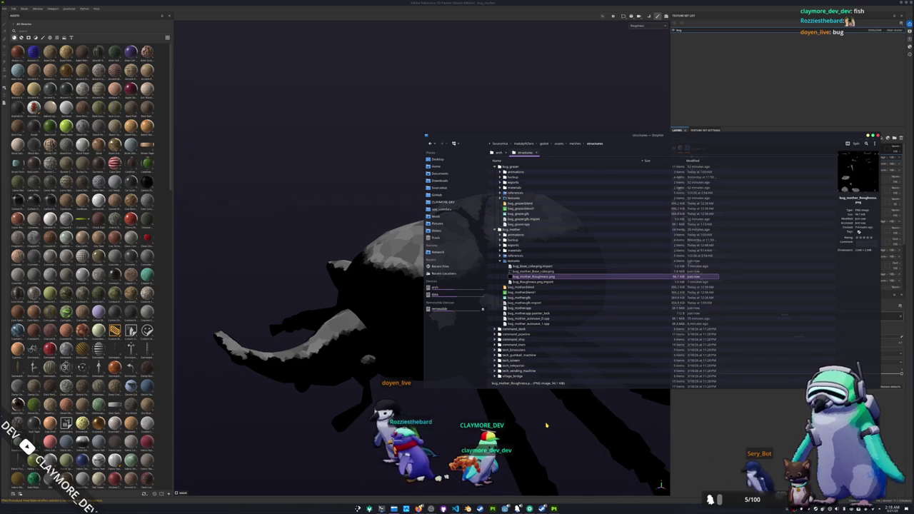
{"action": "left_click", "coordinate": [547, 425]}
{"action": "key", "text": "alt+Tab"}
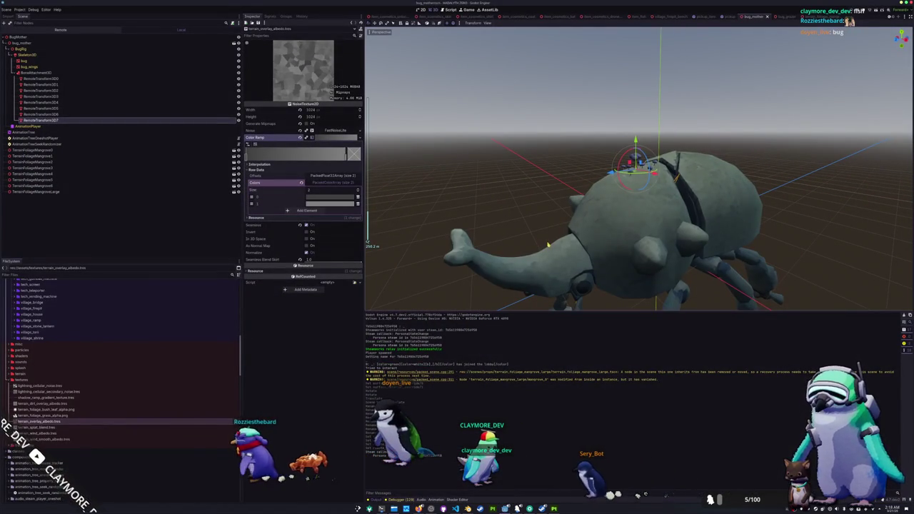
- Expand the shaders folder under terrain_foliage_mangrove in the FileSystem dock to add a resource
{"action": "scroll", "coordinate": [159, 318], "scroll_direction": "up", "scroll_amount": 10}
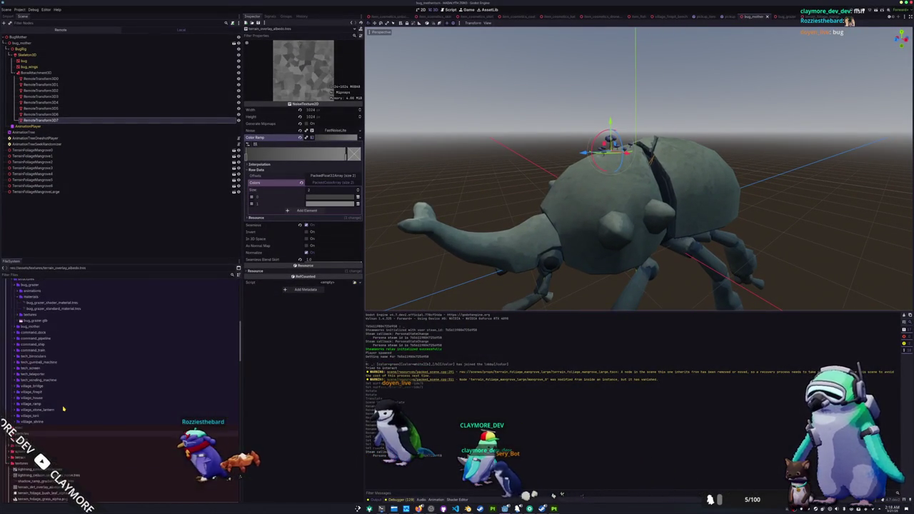
{"action": "scroll", "coordinate": [63, 409], "scroll_direction": "up", "scroll_amount": 4}
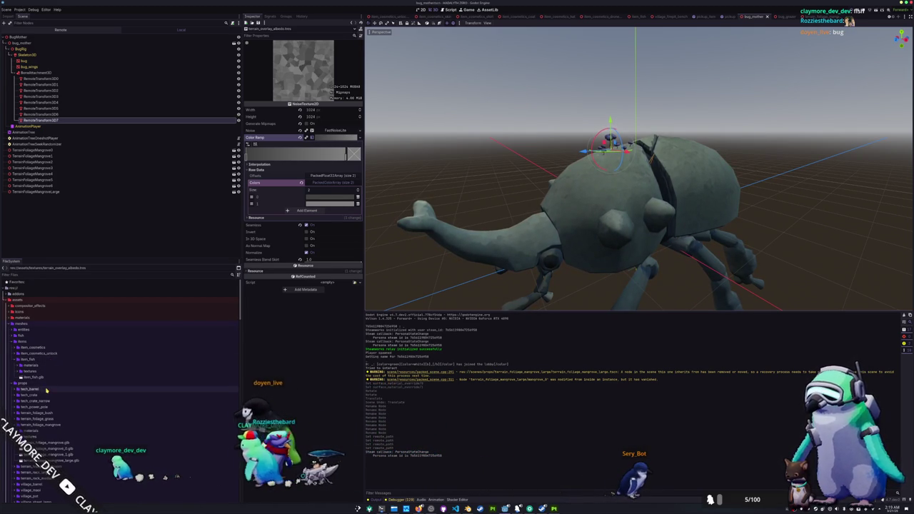
{"action": "scroll", "coordinate": [47, 390], "scroll_direction": "down", "scroll_amount": 3}
{"action": "left_click", "coordinate": [38, 375]}
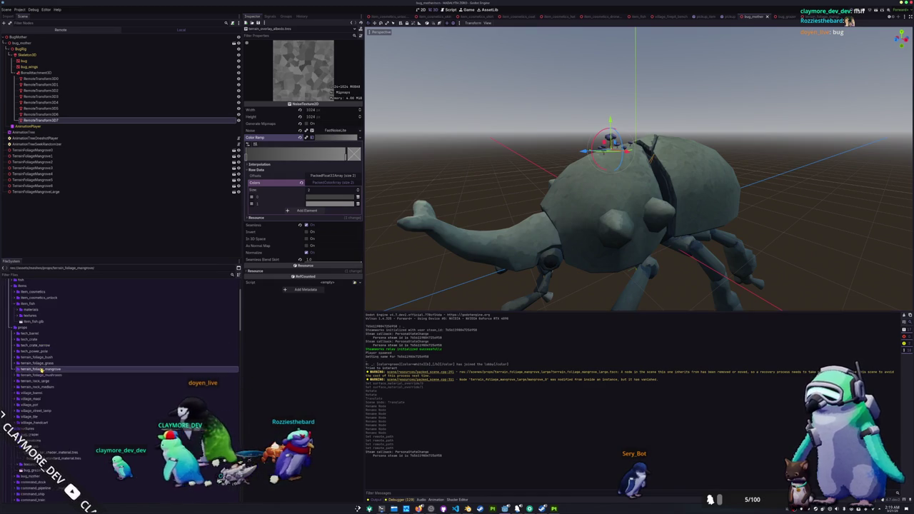
{"action": "scroll", "coordinate": [43, 393], "scroll_direction": "down", "scroll_amount": 10}
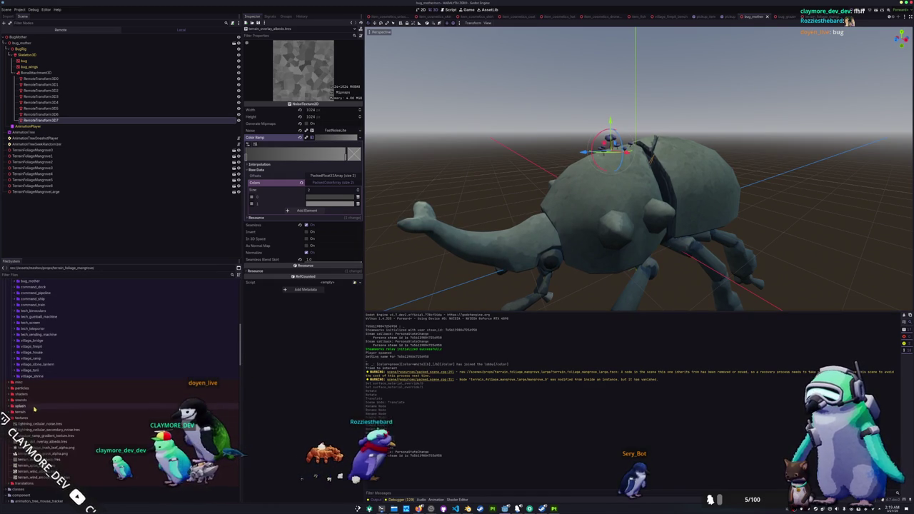
{"action": "double_click", "coordinate": [29, 394]}
{"action": "right_click", "coordinate": [39, 395]}
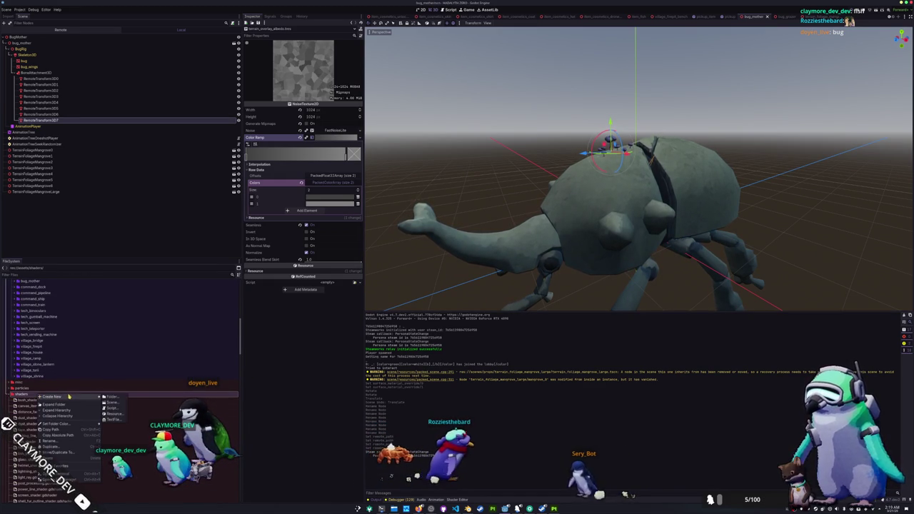
- Create a new Shader resource named terrain_foliage_color_overlay.gdshader in the shaders folder
{"action": "left_click", "coordinate": [114, 413]}
{"action": "type", "text": "shader"}
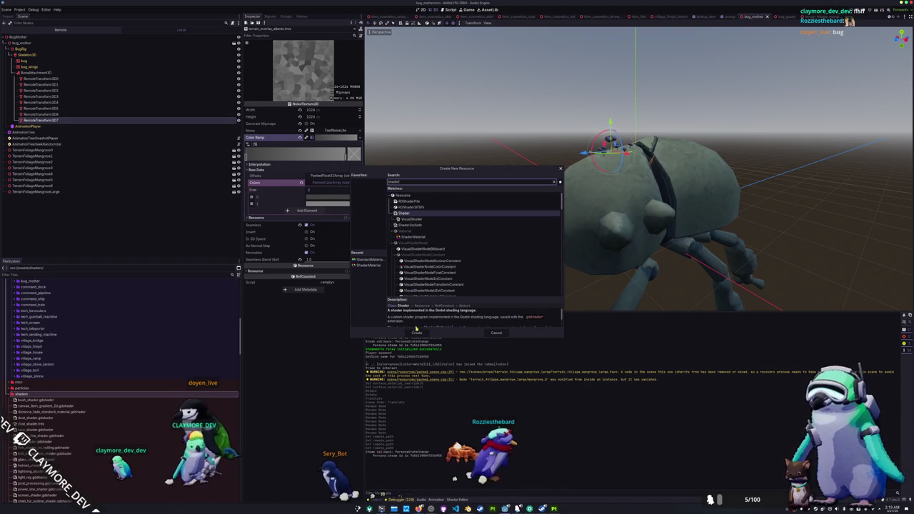
{"action": "left_click", "coordinate": [416, 333]}
{"action": "type", "text": "bug"}
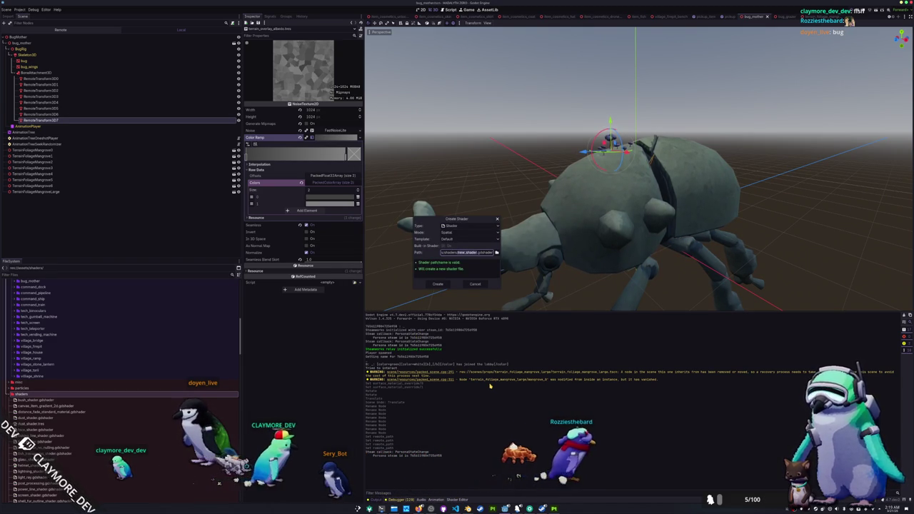
{"action": "key", "text": "BackSpace"}
{"action": "key", "text": "BackSpace"}
{"action": "key", "text": "BackSpace"}
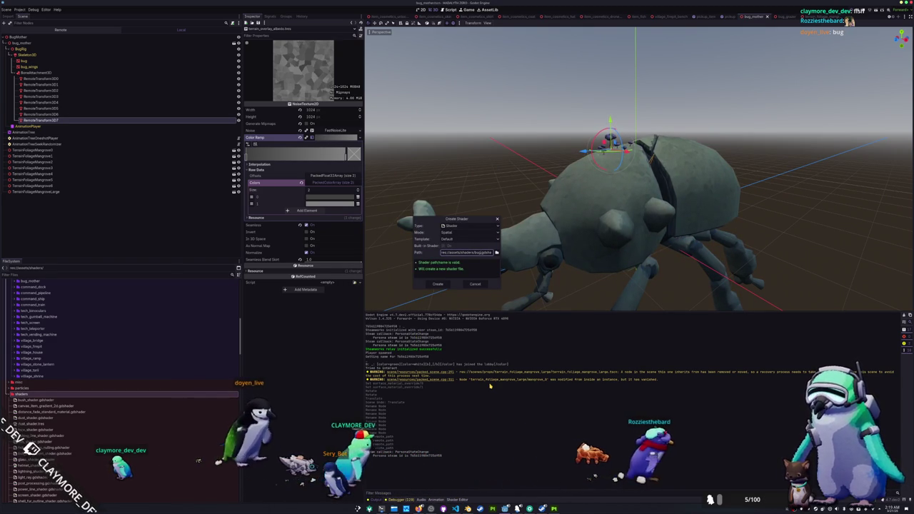
{"action": "type", "text": "grass"}
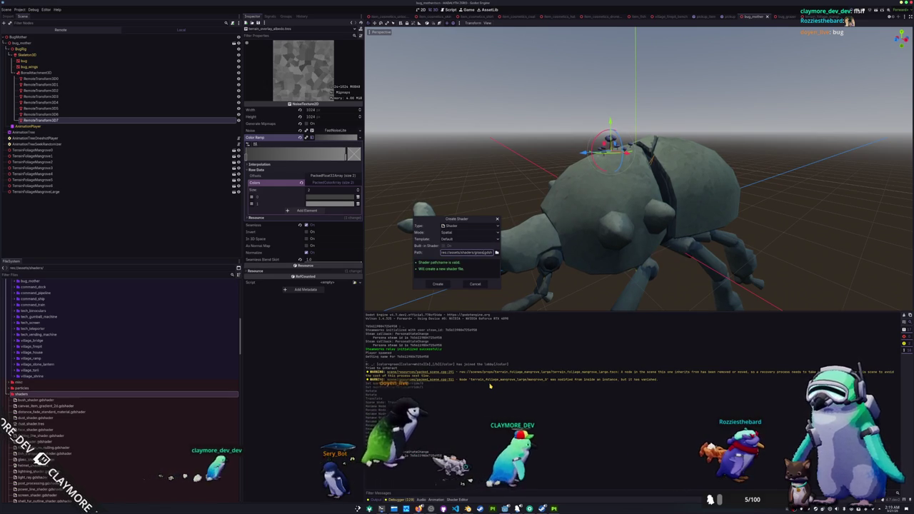
{"action": "key", "text": "BackSpace"}
{"action": "key", "text": "BackSpace"}
{"action": "key", "text": "BackSpace"}
{"action": "type", "text": "terrain"}
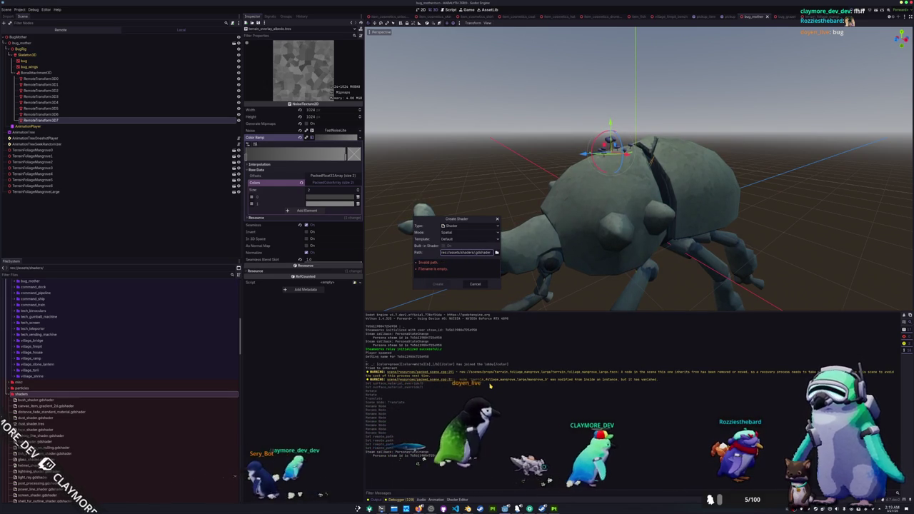
{"action": "type", "text": "_gr"}
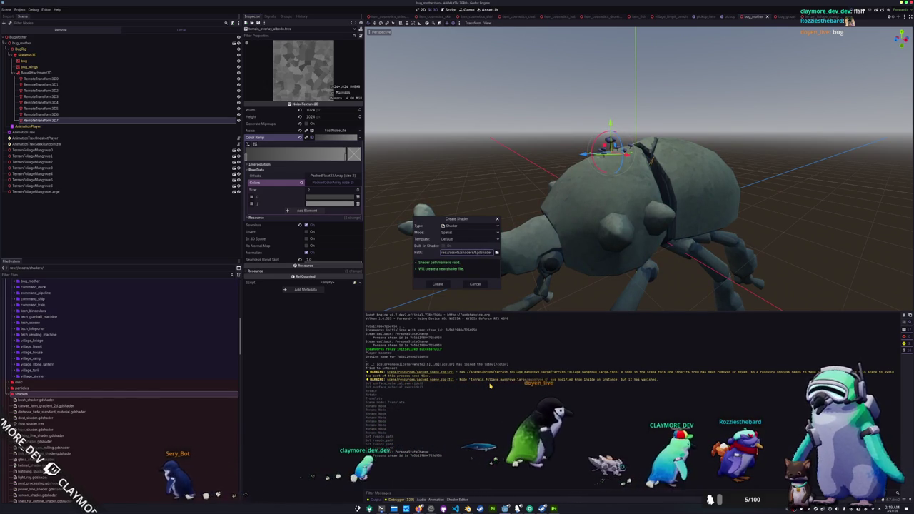
{"action": "type", "text": "a"}
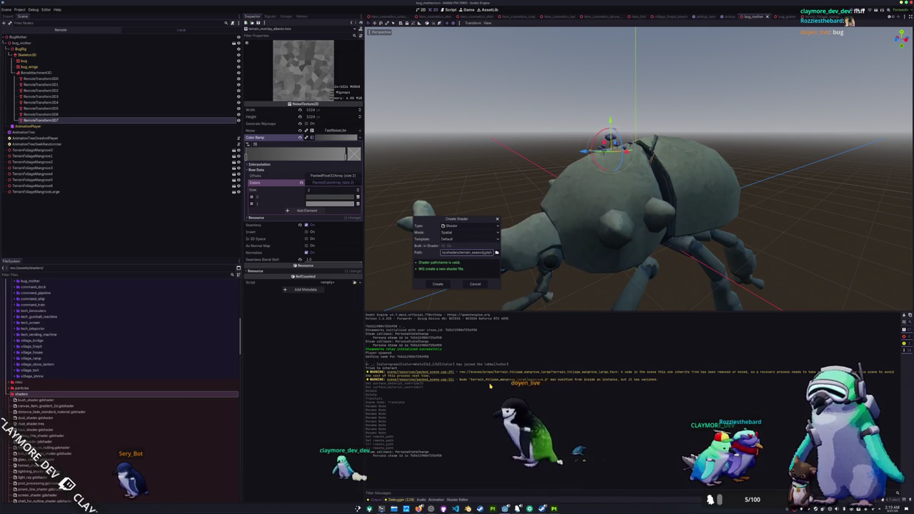
{"action": "type", "text": "oliage_color_"}
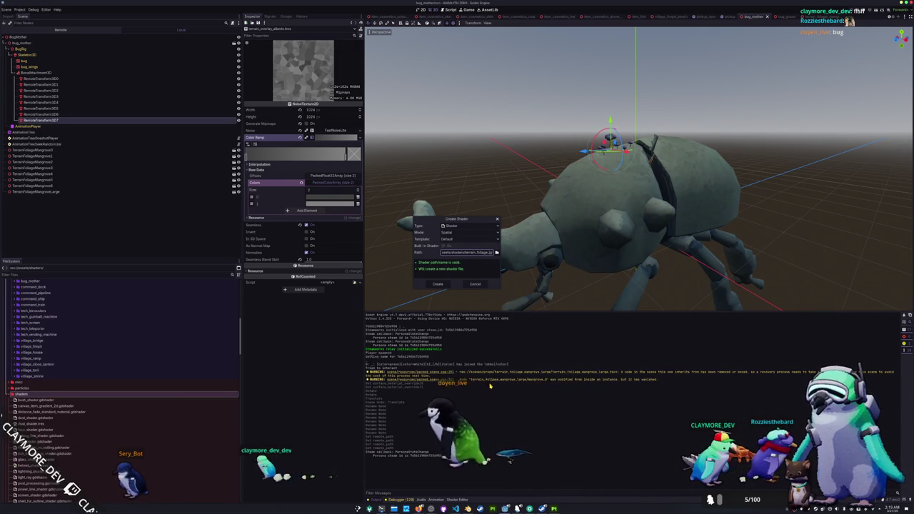
{"action": "type", "text": "overlay"}
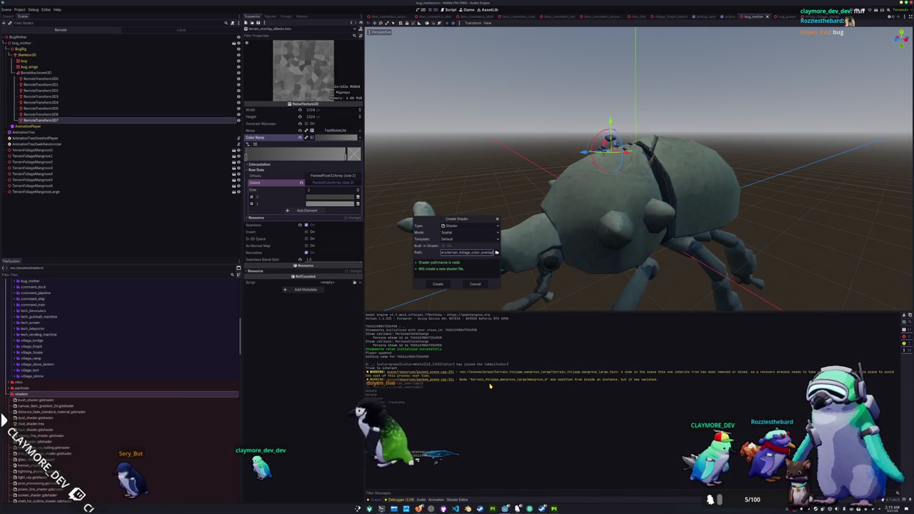
{"action": "left_click", "coordinate": [438, 284]}
- Declare sampler2D uniforms albedo (source_color) and roughness below shader_type
{"action": "key", "text": "Down"}
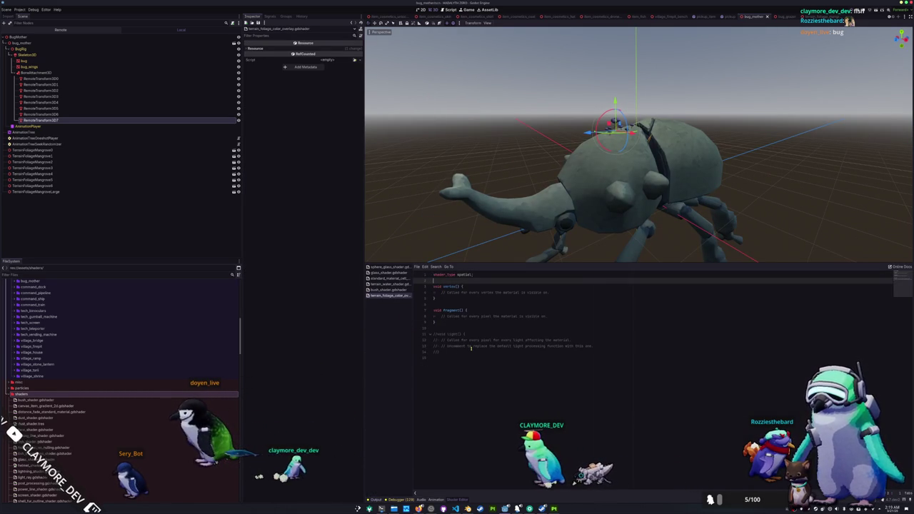
{"action": "key", "text": "Return"}
{"action": "key", "text": "Return"}
{"action": "key", "text": "Up"}
{"action": "type", "text": "unif"}
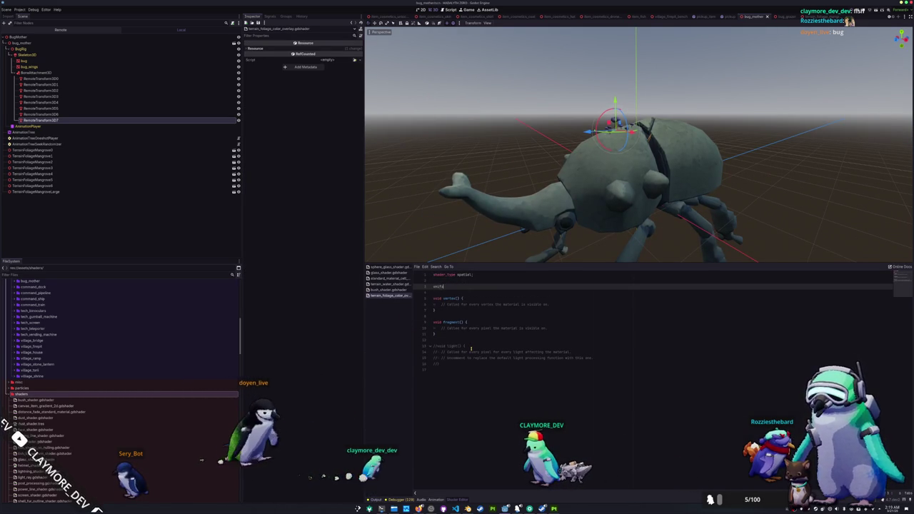
{"action": "type", "text": "orm sampler2"}
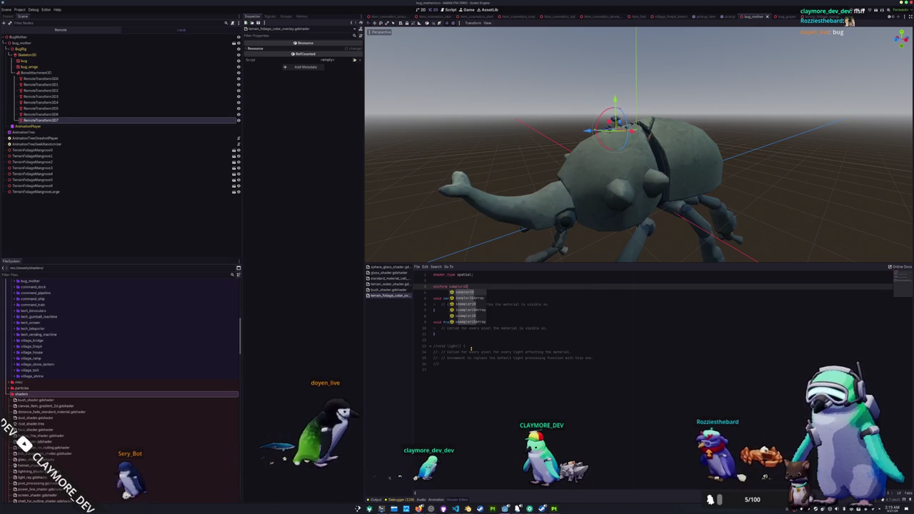
{"action": "type", "text": "D albedo : source_color"}
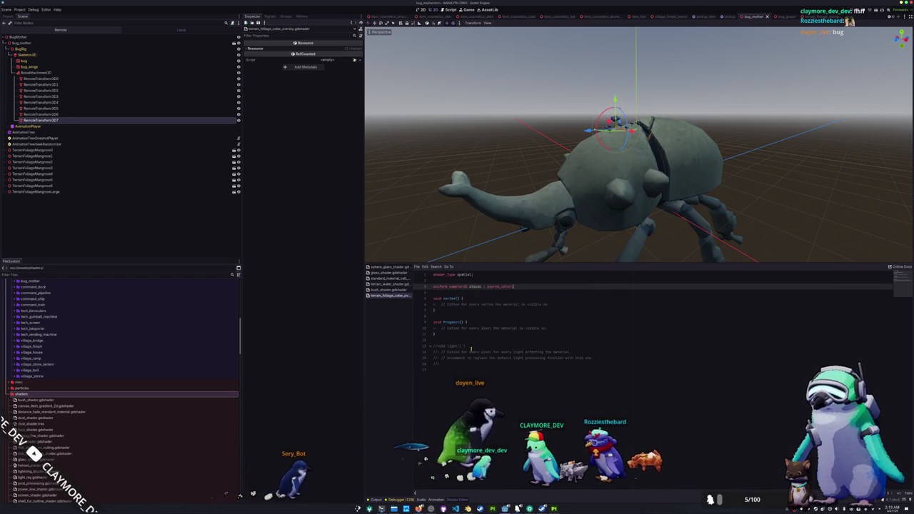
{"action": "type", "text": ";"}
{"action": "key", "text": "Return"}
{"action": "type", "text": "uniform sampler"}
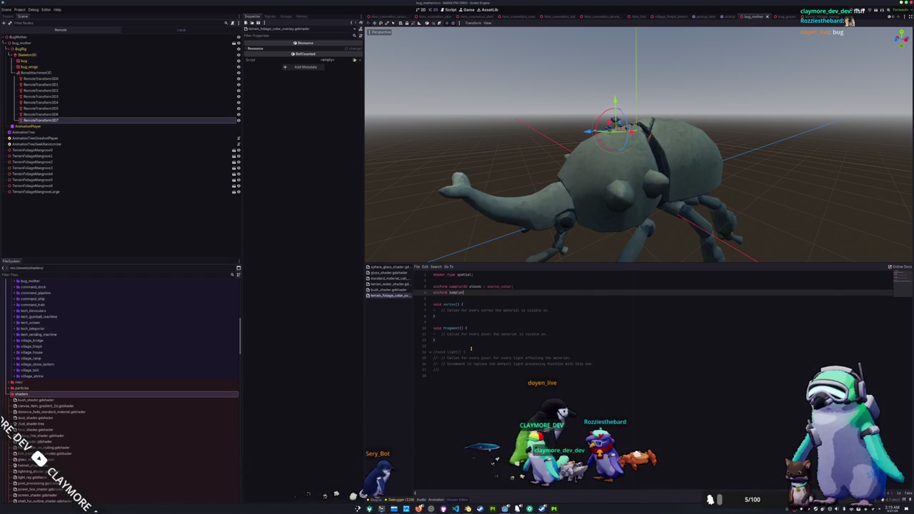
{"action": "type", "text": "2D roughness"}
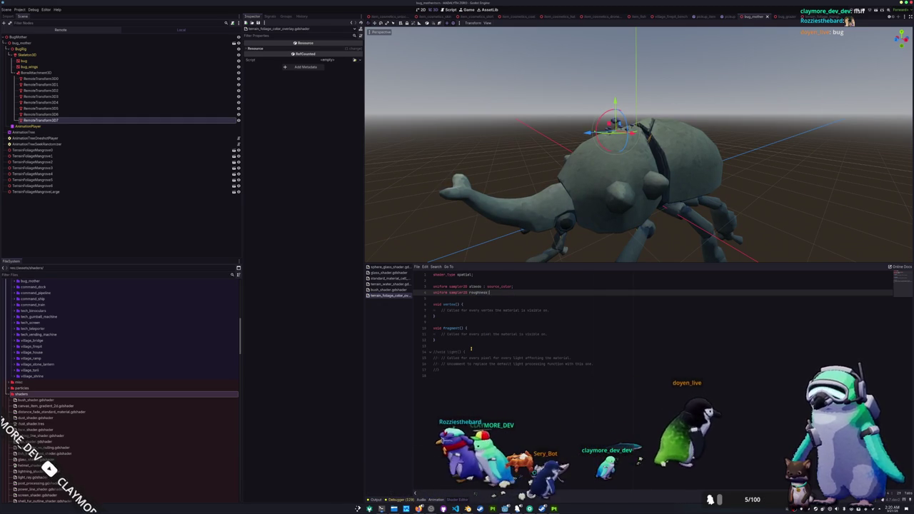
- Add render_mode specular_disabled at the top of the shader
{"action": "key", "text": "Up"}
{"action": "key", "text": "Up"}
{"action": "key", "text": "Return"}
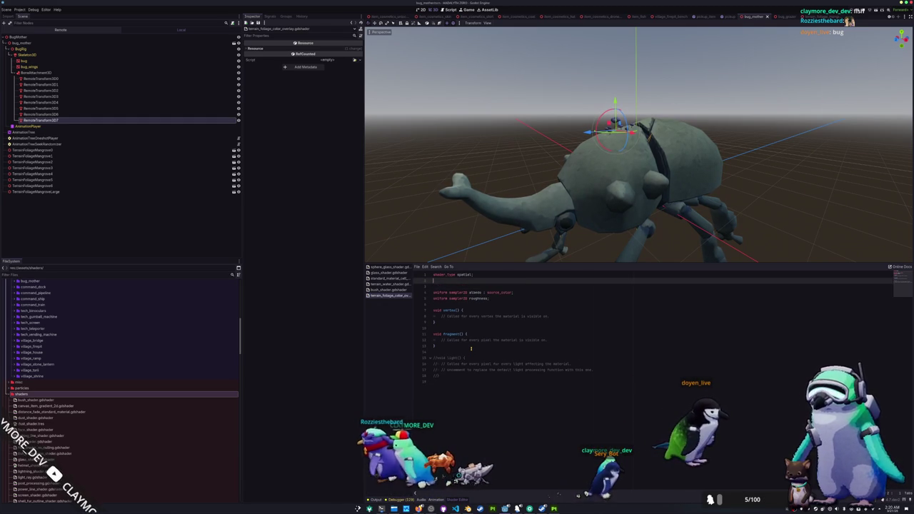
{"action": "type", "text": "render"}
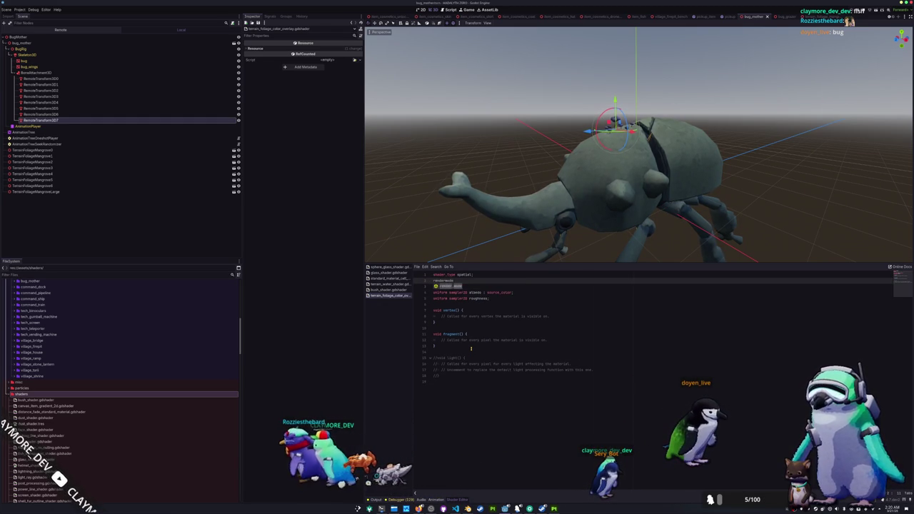
{"action": "type", "text": "_mode u"}
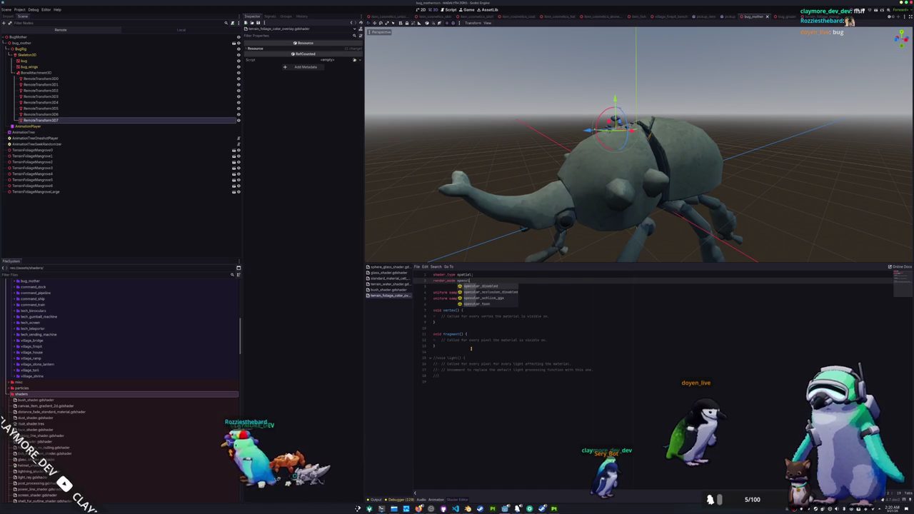
{"action": "type", "text": "spec"}
{"action": "key", "text": "Return"}
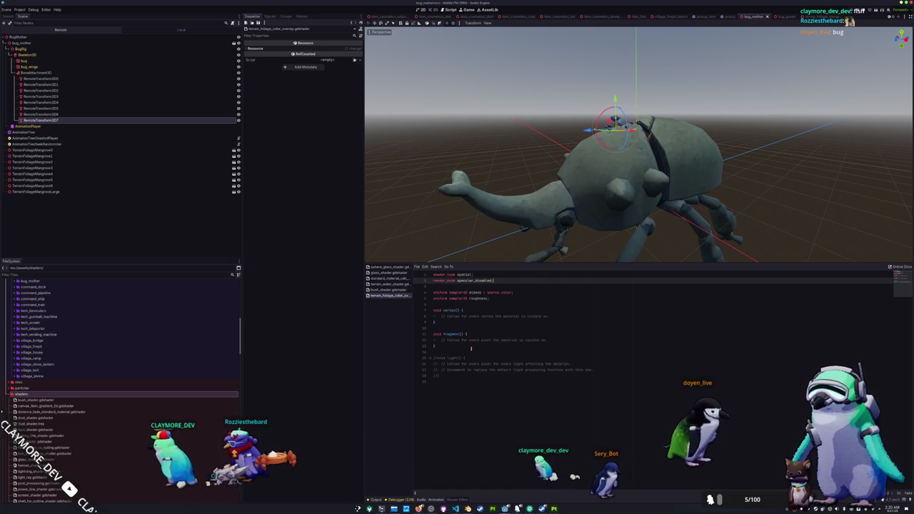
{"action": "type", "text": ";"}
{"action": "key", "text": "Down"}
{"action": "key", "text": "Down"}
{"action": "key", "text": "Down"}
{"action": "key", "text": "Down"}
{"action": "key", "text": "Down"}
{"action": "key", "text": "Down"}
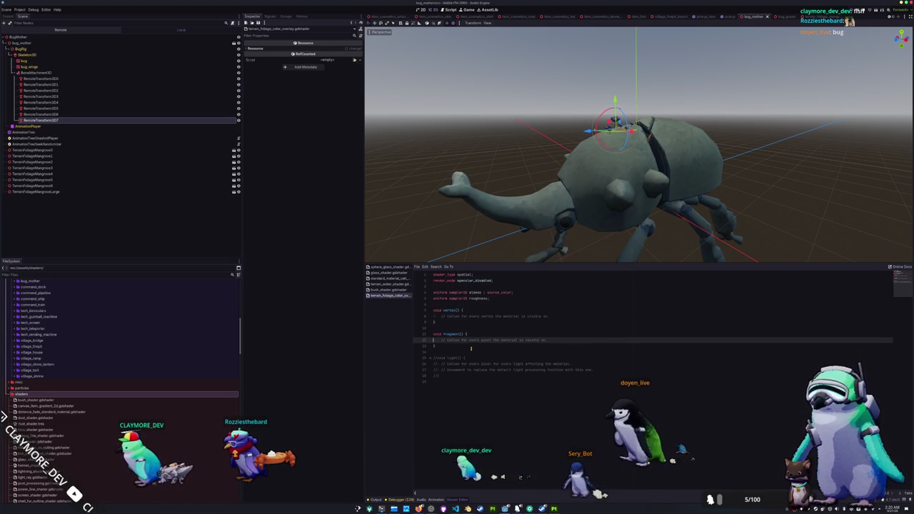
- In fragment(), set ALBEDO.rgb to texture(albedo, UV).rgb
{"action": "key", "text": "Return"}
{"action": "key", "text": "Return"}
{"action": "key", "text": "Up"}
{"action": "key", "text": "Return"}
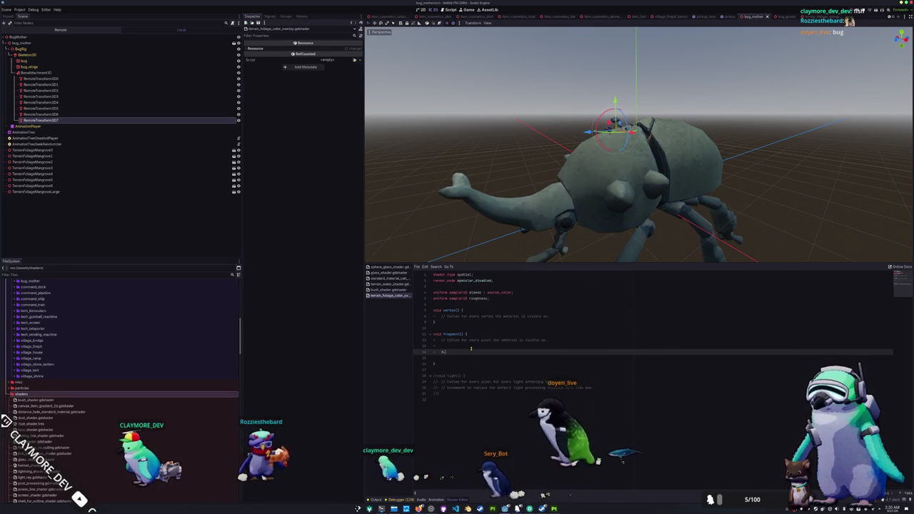
{"action": "type", "text": "LBEDO.rgb = texture("}
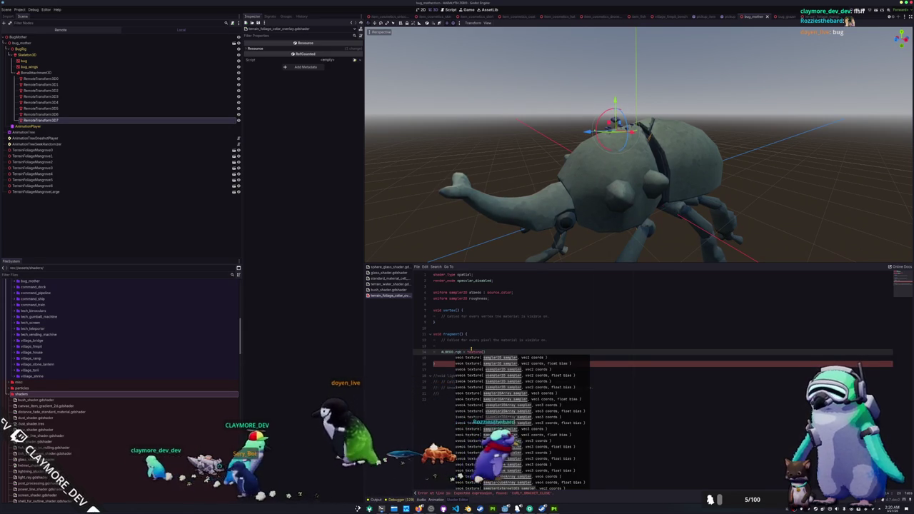
{"action": "type", "text": ", UV)"}
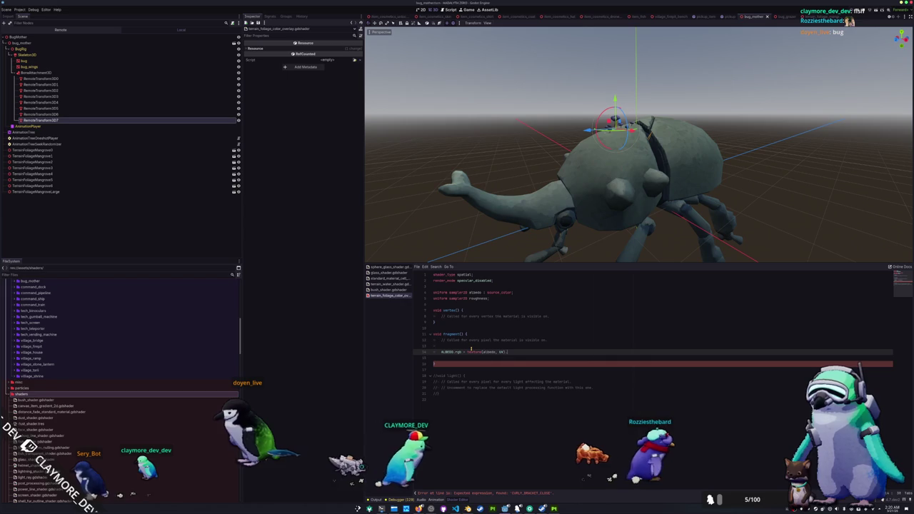
{"action": "type", "text": ".rgb;"}
{"action": "key", "text": "Return"}
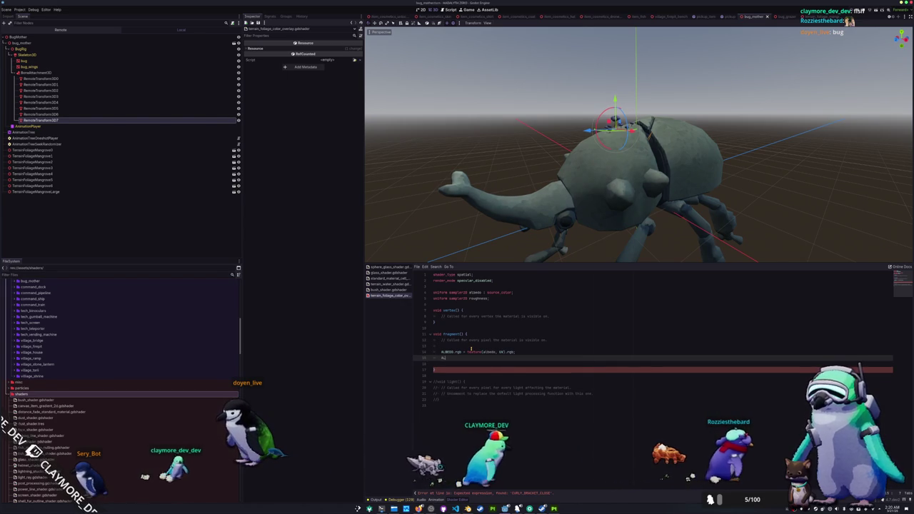
{"action": "type", "text": "ALBEDO"}
{"action": "key", "text": "Escape"}
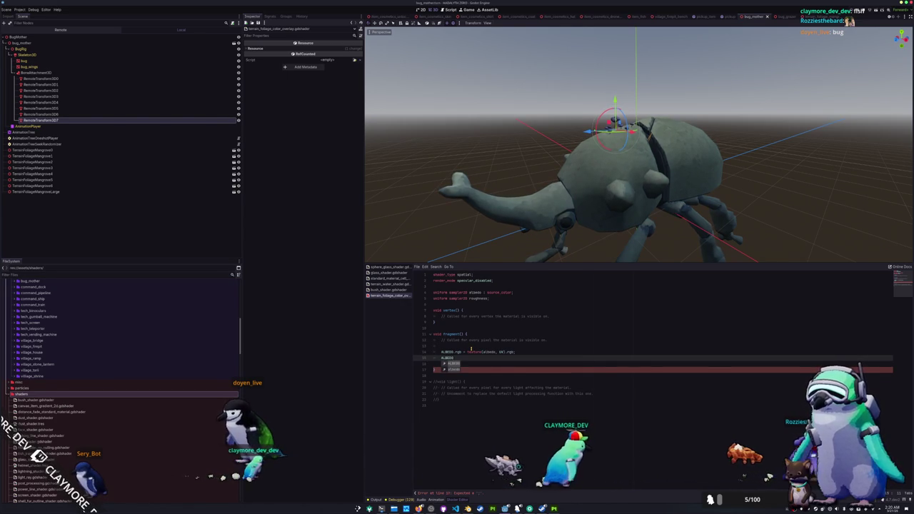
- Start a blend line multiplying ALBEDO.rgb by a (1.0 - …) factor
{"action": "key", "text": "Return"}
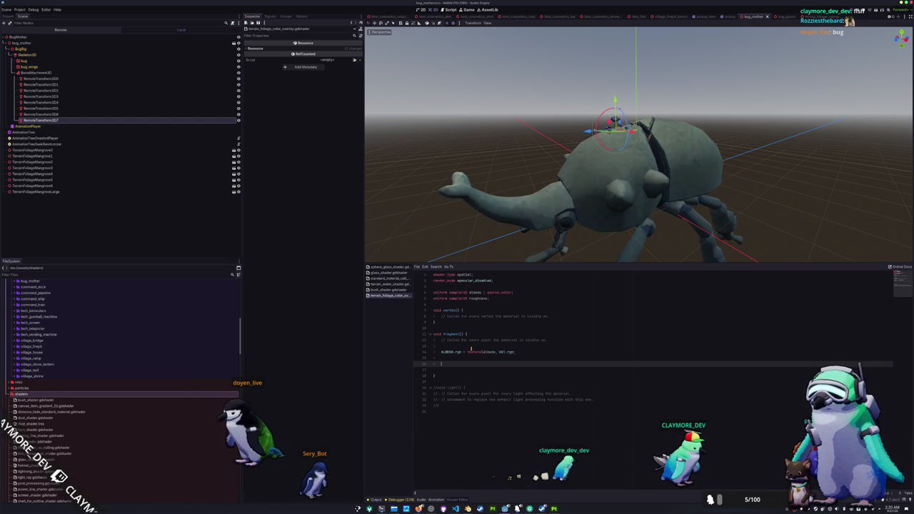
{"action": "type", "text": "ALE"}
{"action": "key", "text": "BackSpace"}
{"action": "type", "text": "ALBEDO"}
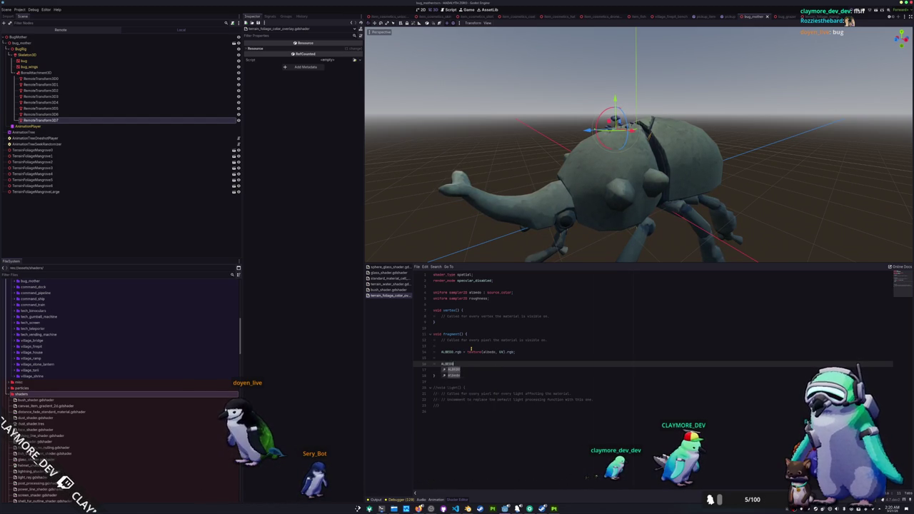
{"action": "type", "text": ".rgb = A"}
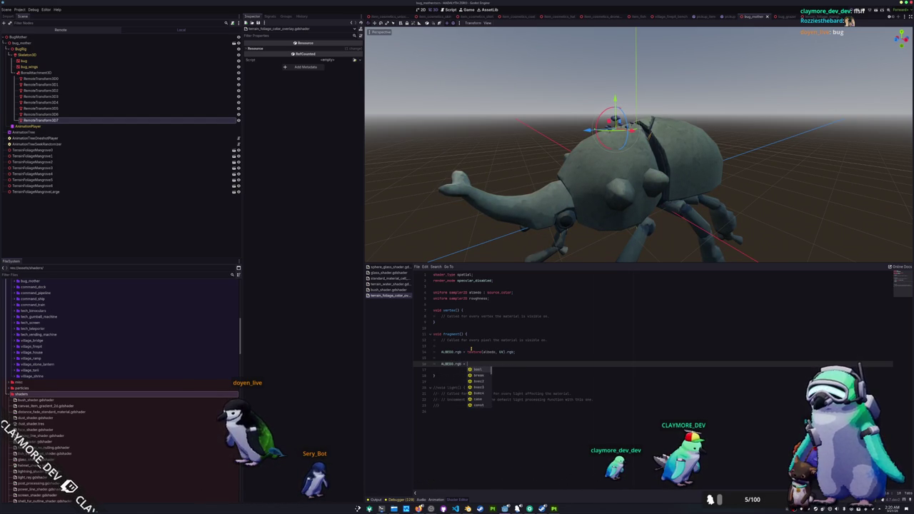
{"action": "type", "text": "LBEDO.rg"}
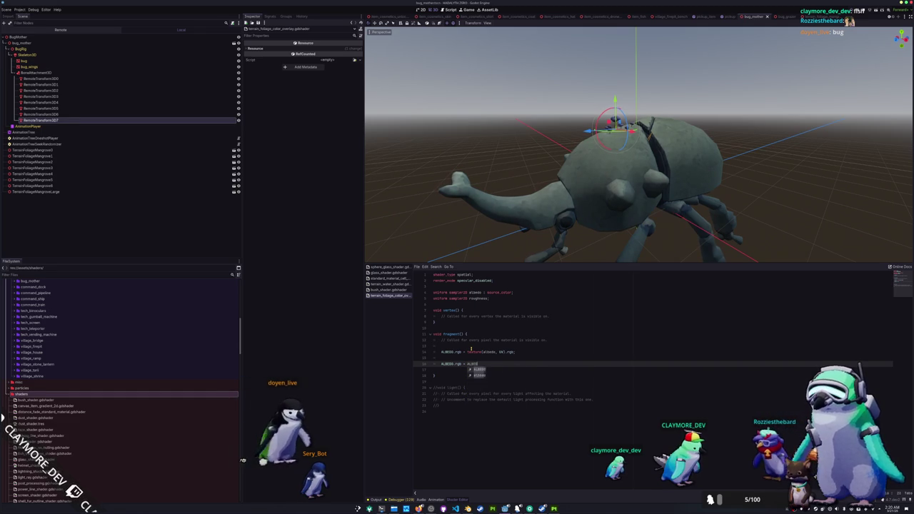
{"action": "type", "text": "b * ("}
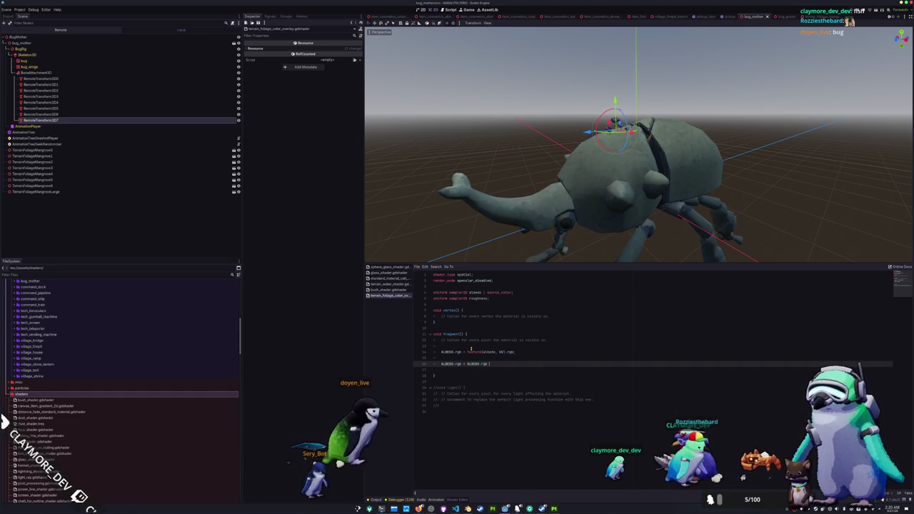
{"action": "key", "text": "BackSpace"}
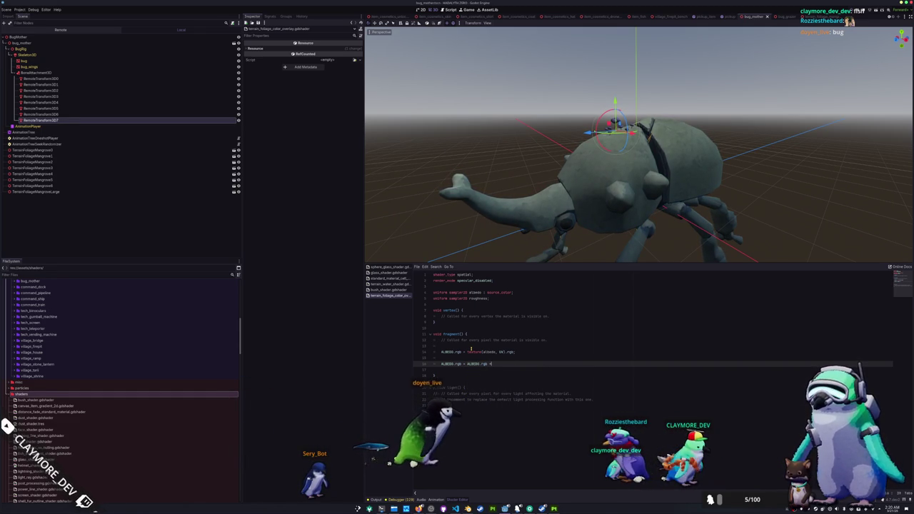
{"action": "type", "text": " (1.0 -"}
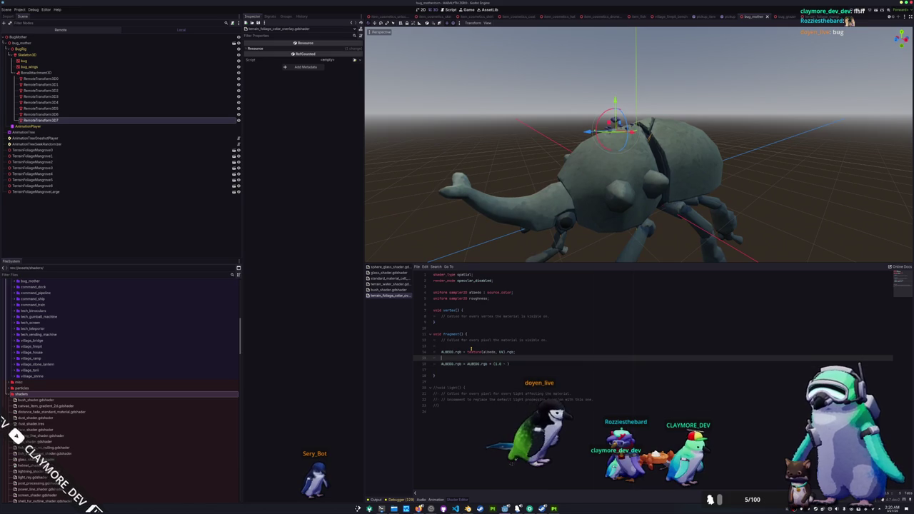
- Sample roughness into roughness_val and reorder the blend to (1.0 - roughness_val) * ALBEDO.rgb
{"action": "key", "text": "Up"}
{"action": "key", "text": "Return"}
{"action": "key", "text": "Return"}
{"action": "key", "text": "Up"}
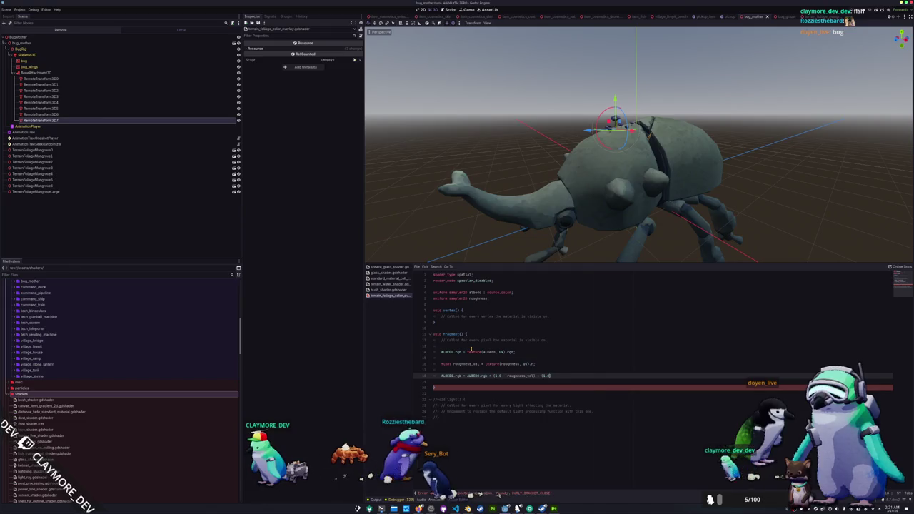
{"action": "type", "text": "ness_val)"}
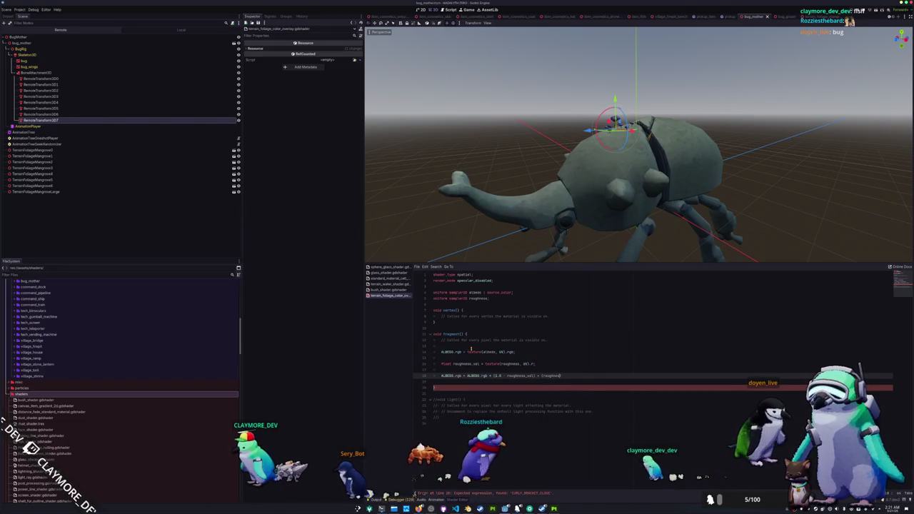
{"action": "type", "text": ")"}
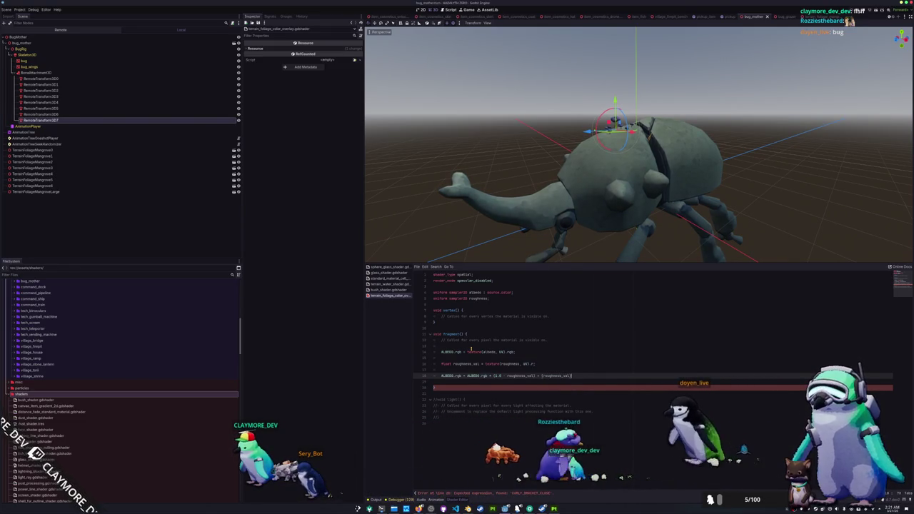
{"action": "key", "text": "ctrl+shift+Left"}
{"action": "key", "text": "ctrl+shift+Left"}
{"action": "key", "text": "ctrl+shift+Left"}
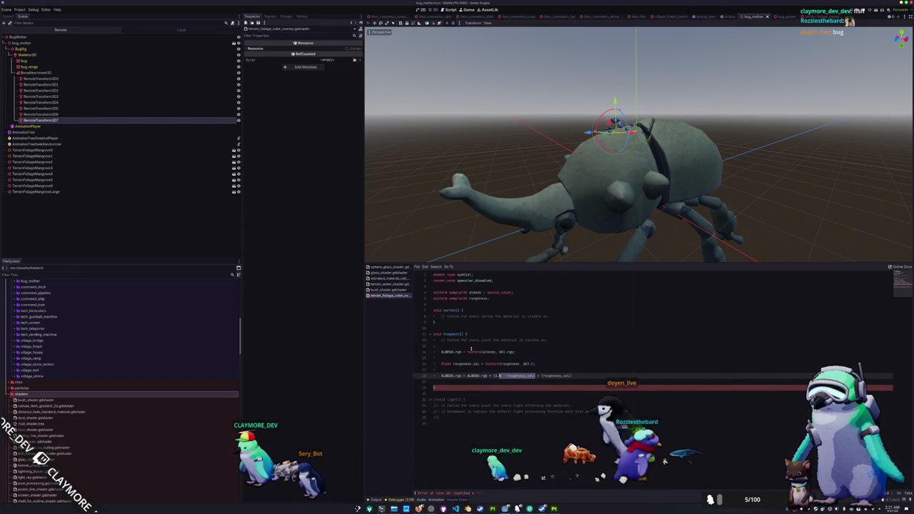
{"action": "key", "text": "ctrl+x"}
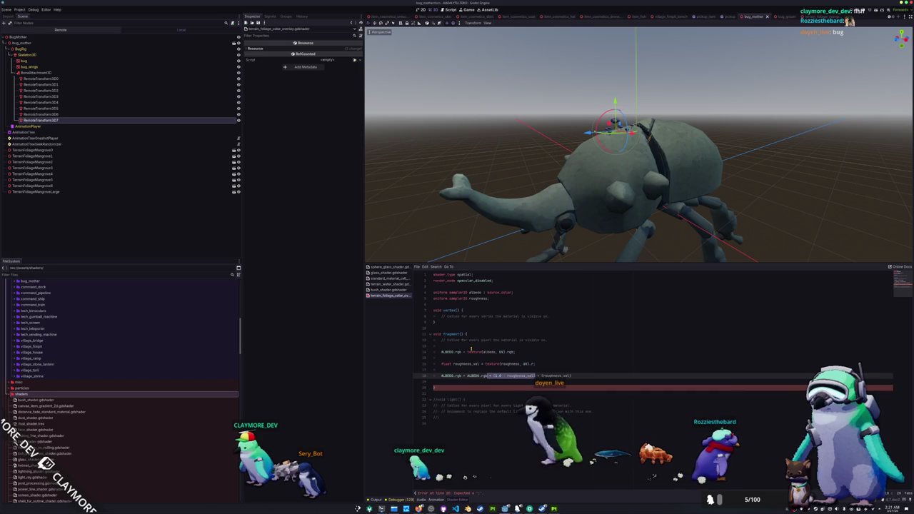
{"action": "key", "text": "ctrl+Right"}
{"action": "key", "text": "ctrl+Right"}
{"action": "key", "text": "ctrl+Right"}
{"action": "key", "text": "ctrl+v"}
{"action": "type", "text": "*"}
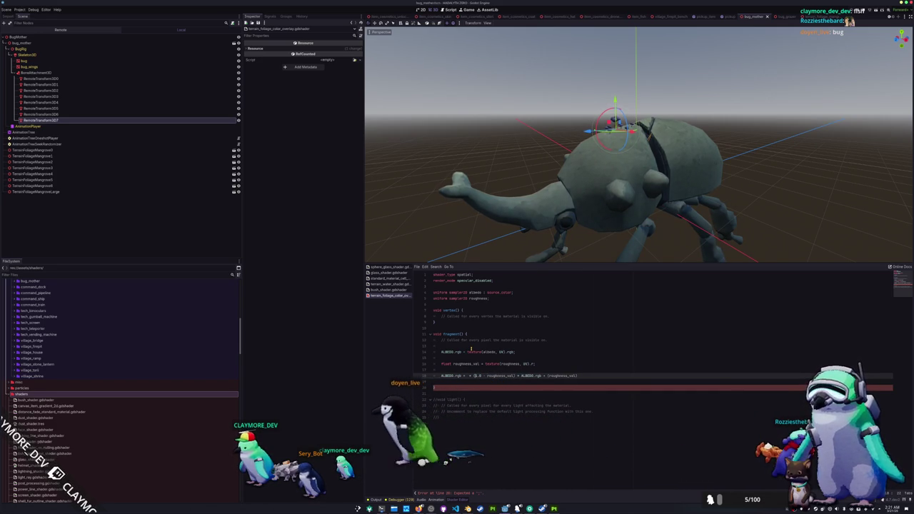
{"action": "type", "text": ")"}
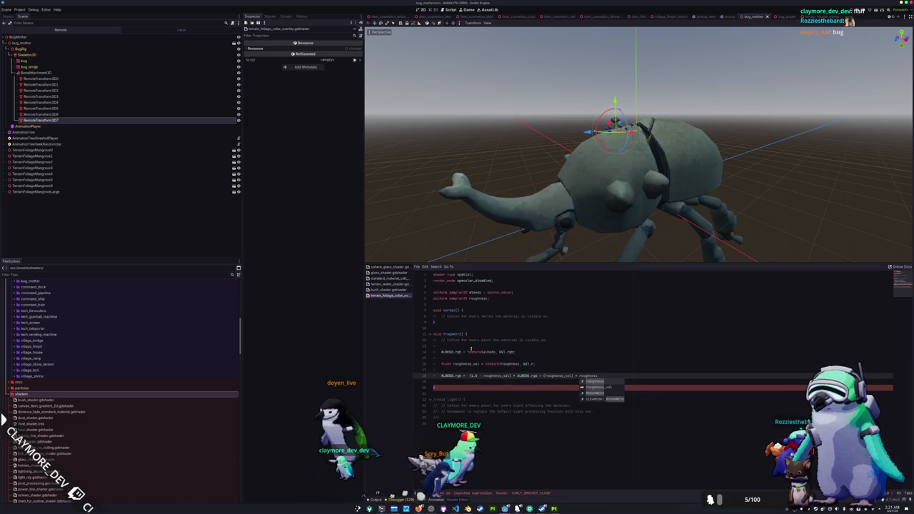
{"action": "left_click", "coordinate": [395, 289]}
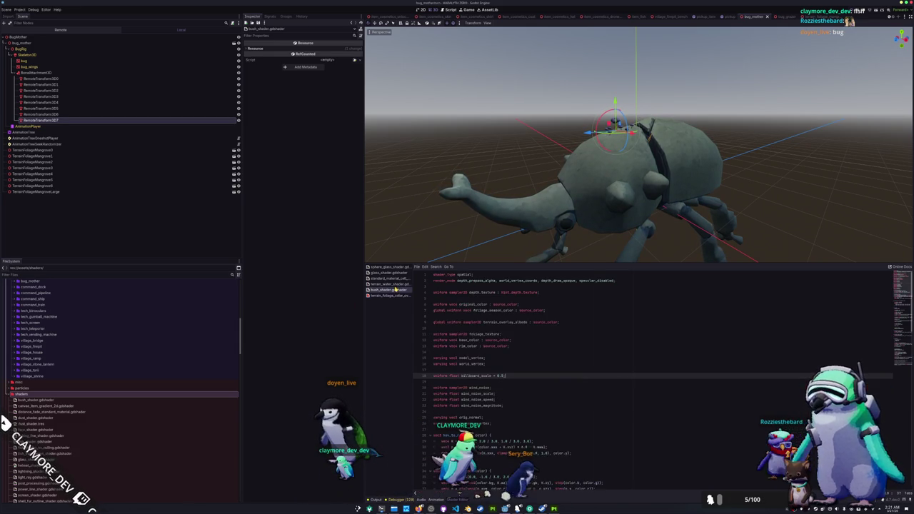
- Open terrain_foliage_shader and terrain_grass_foliage_shader for reference and select the hard_light function
{"action": "scroll", "coordinate": [500, 379], "scroll_direction": "down", "scroll_amount": 10}
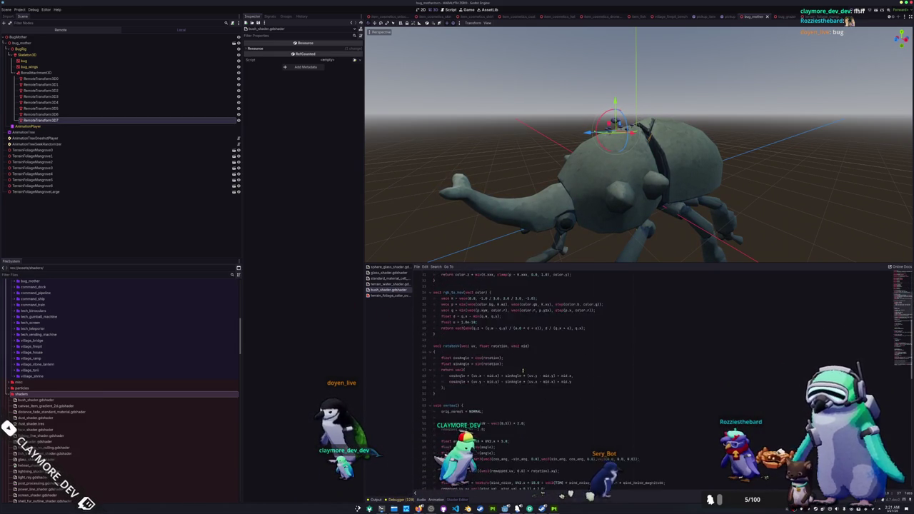
{"action": "scroll", "coordinate": [523, 370], "scroll_direction": "down", "scroll_amount": 10}
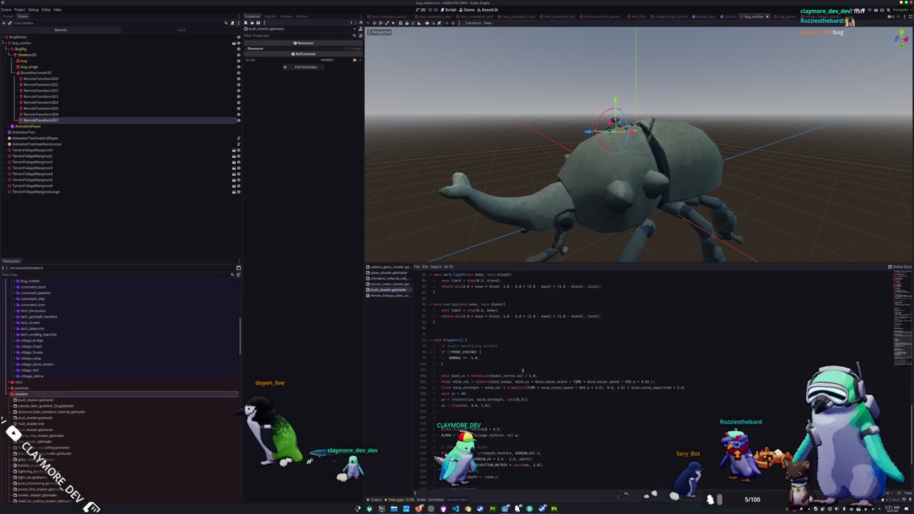
{"action": "scroll", "coordinate": [90, 428], "scroll_direction": "down", "scroll_amount": 5}
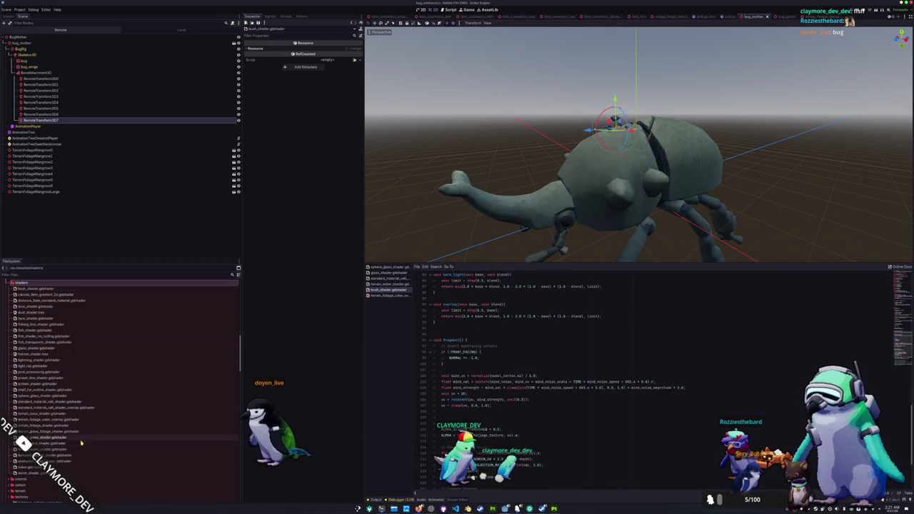
{"action": "double_click", "coordinate": [69, 426]}
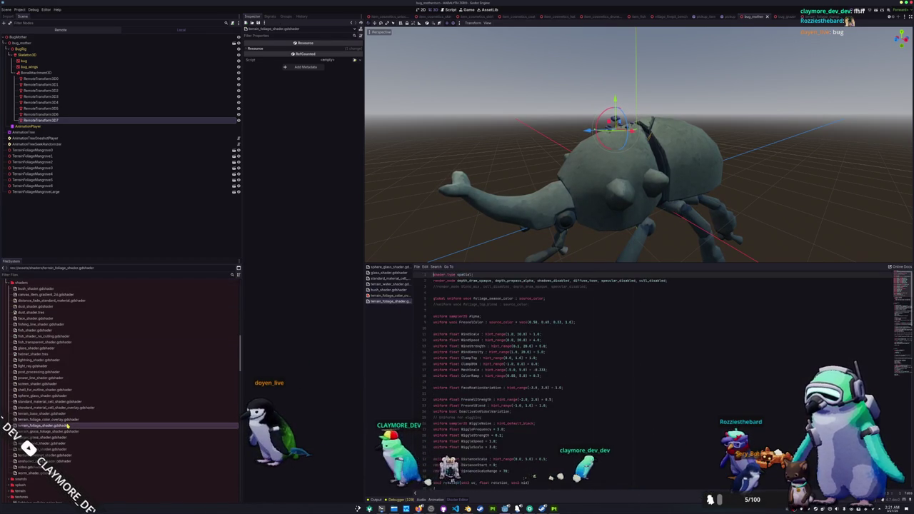
{"action": "scroll", "coordinate": [478, 362], "scroll_direction": "down", "scroll_amount": 15}
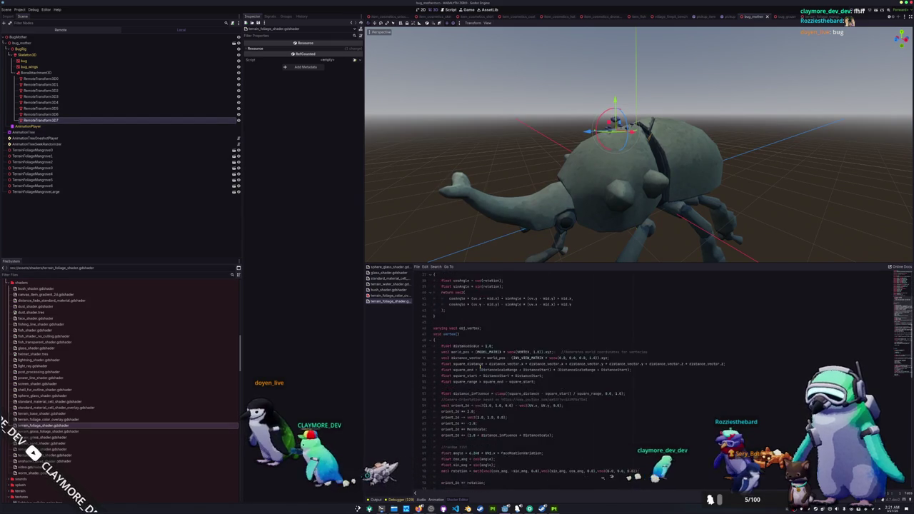
{"action": "scroll", "coordinate": [480, 365], "scroll_direction": "down", "scroll_amount": 6}
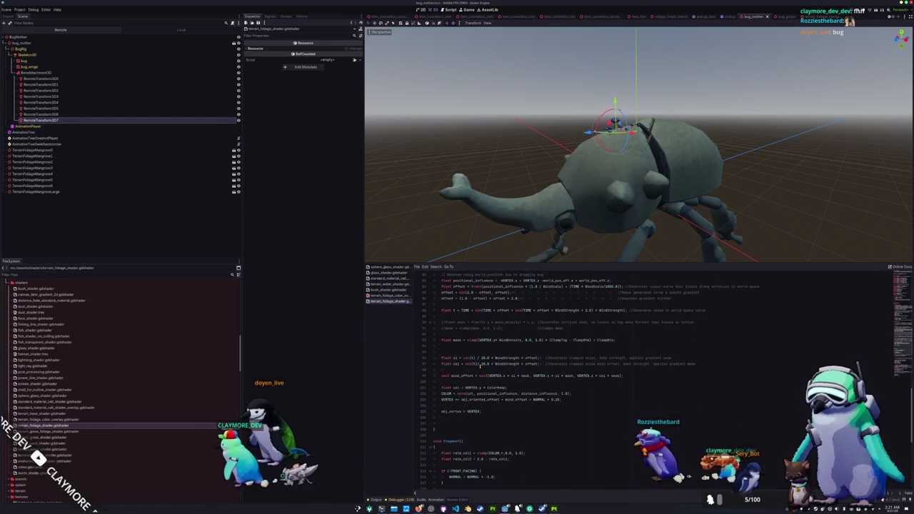
{"action": "scroll", "coordinate": [479, 369], "scroll_direction": "up", "scroll_amount": 11}
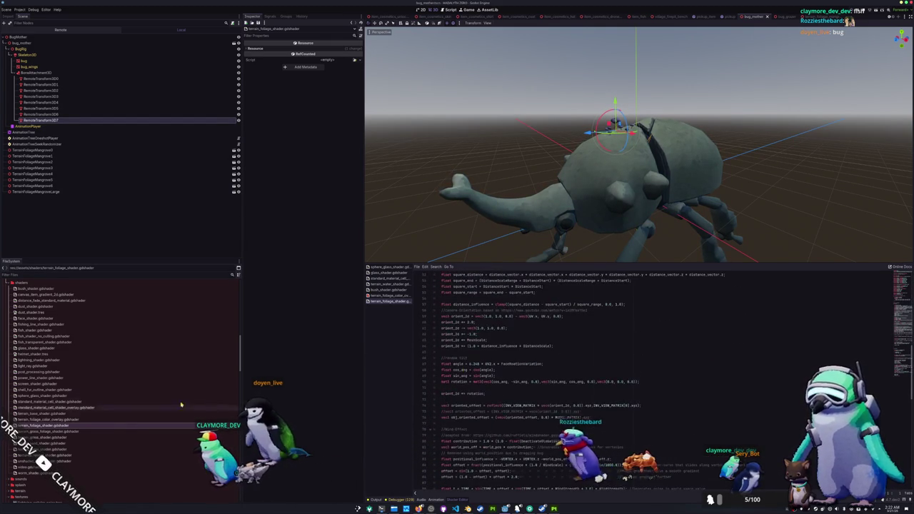
{"action": "double_click", "coordinate": [122, 433]}
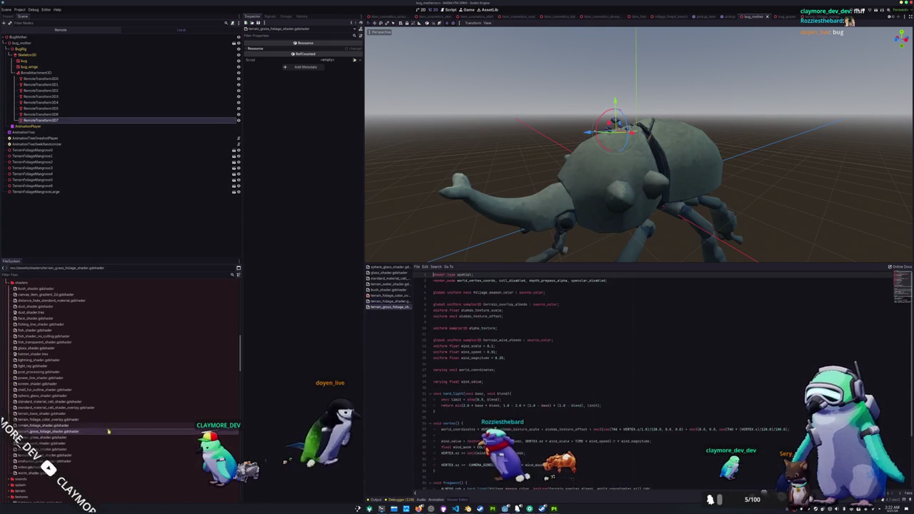
{"action": "scroll", "coordinate": [429, 379], "scroll_direction": "down", "scroll_amount": 4}
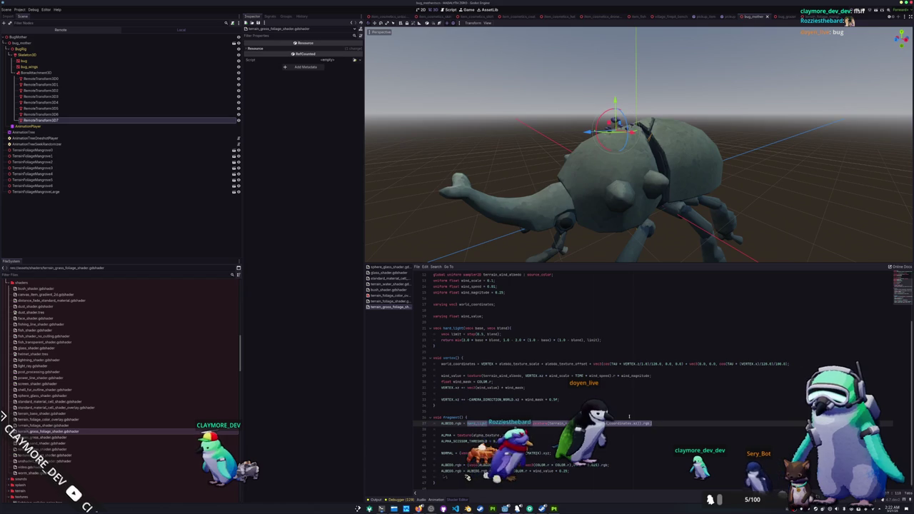
{"action": "left_click_drag", "start_coordinate": [434, 347], "coordinate": [432, 327]}
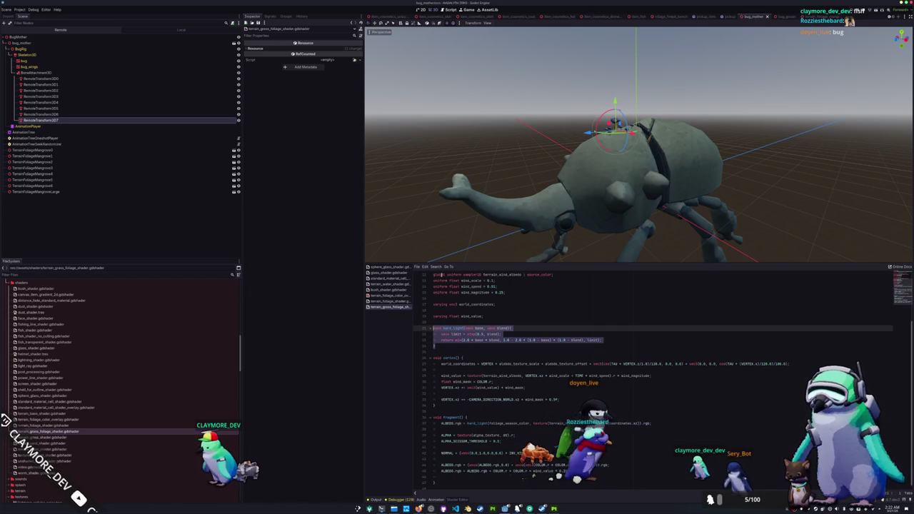
- Paste hard_light above vertex() in the overlay shader and wrap the albedo expression in hard_light(vec3(...))
{"action": "left_click", "coordinate": [389, 295]}
{"action": "left_click", "coordinate": [440, 304]}
{"action": "key", "text": "Return"}
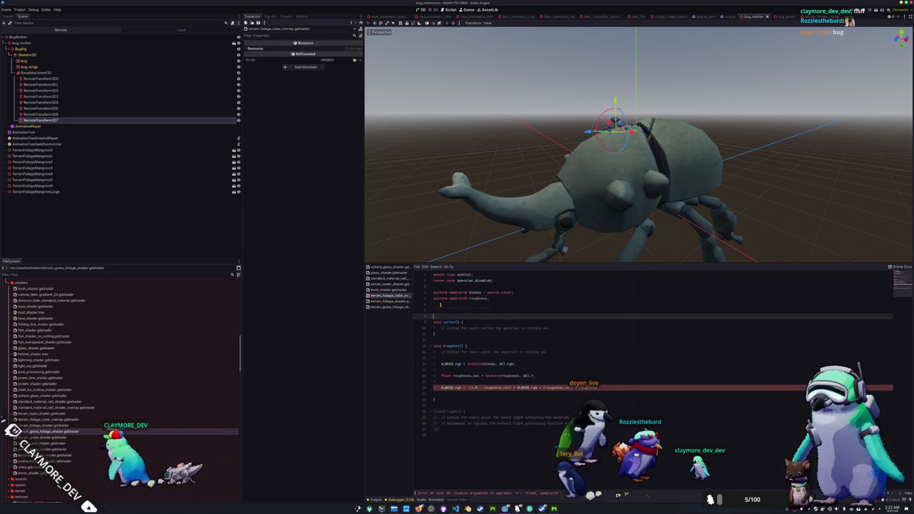
{"action": "key", "text": "ctrl+v"}
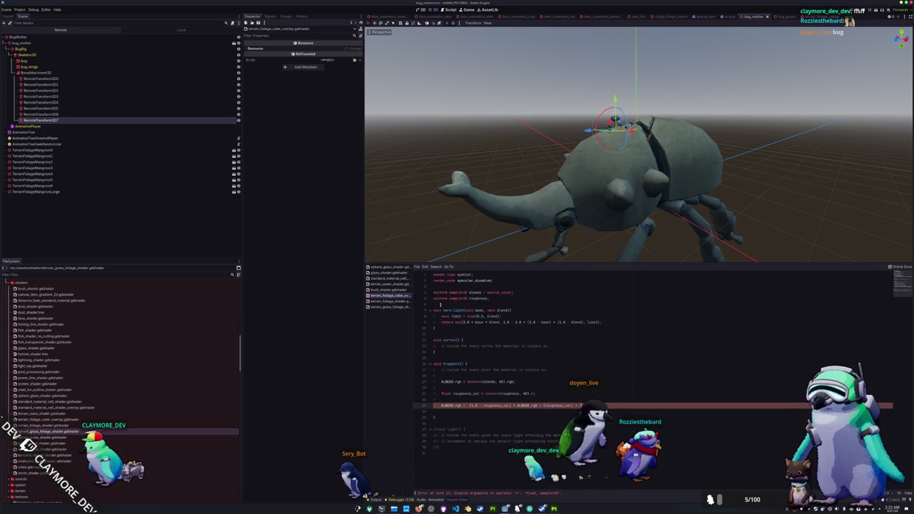
{"action": "key", "text": "BackSpace"}
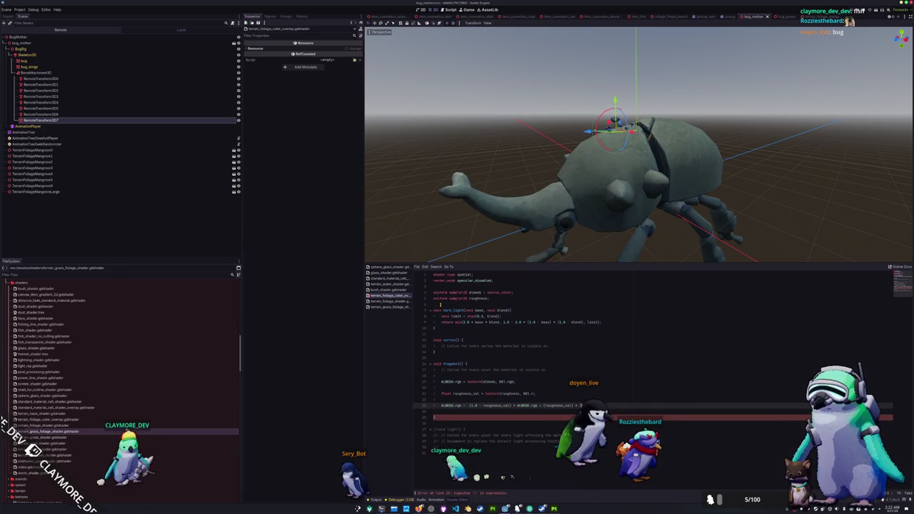
{"action": "type", "text": "hard_light(roughness"}
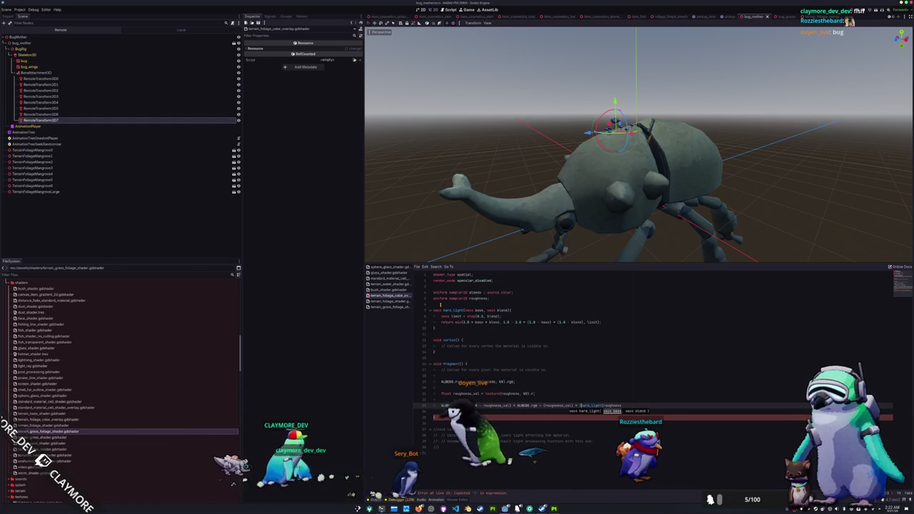
{"action": "type", "text": "vec3("}
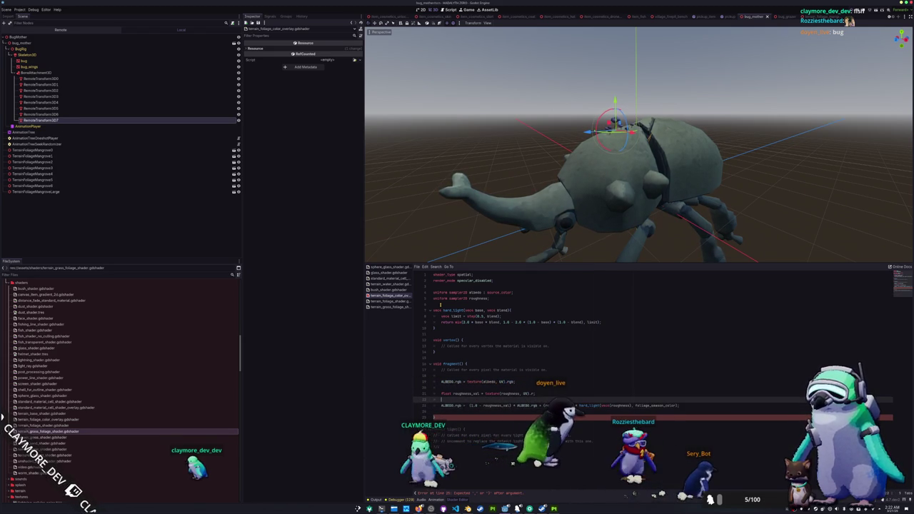
- Add 'global uniform vec4 foliage_season_color;' at the top of the overlay shader
{"action": "key", "text": "Up"}
{"action": "key", "text": "Up"}
{"action": "key", "text": "Up"}
{"action": "key", "text": "Return"}
{"action": "key", "text": "Return"}
{"action": "key", "text": "Up"}
{"action": "type", "text": "global un"}
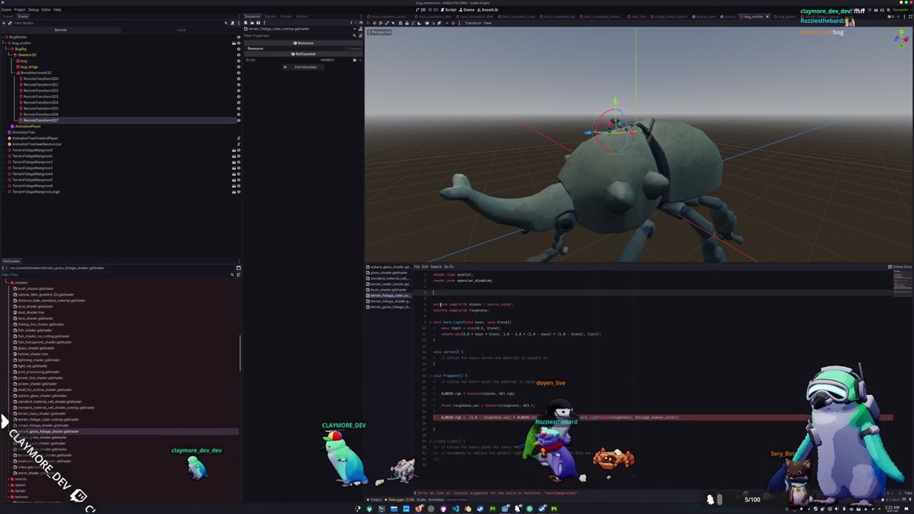
{"action": "type", "text": "iform s"}
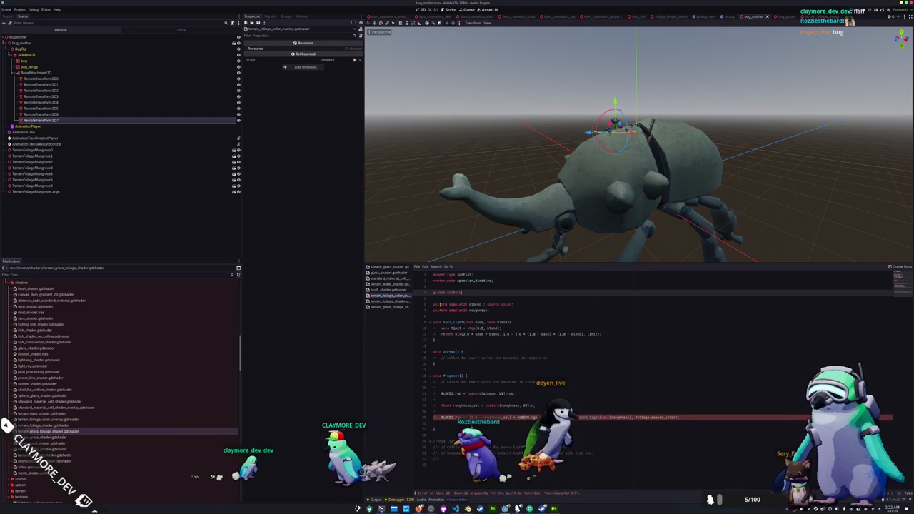
{"action": "key", "text": "BackSpace"}
{"action": "key", "text": "BackSpace"}
{"action": "key", "text": "BackSpace"}
{"action": "type", "text": "v"}
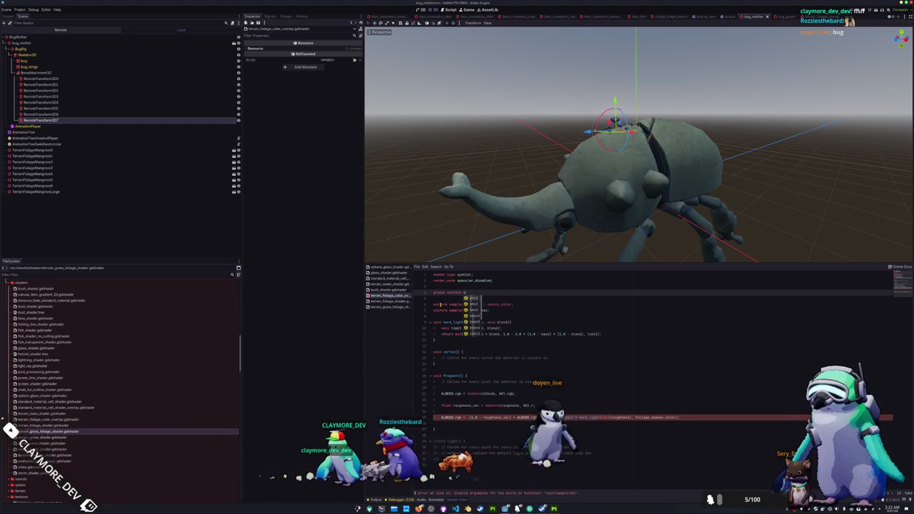
{"action": "type", "text": "ec4 foliage_season_color;"}
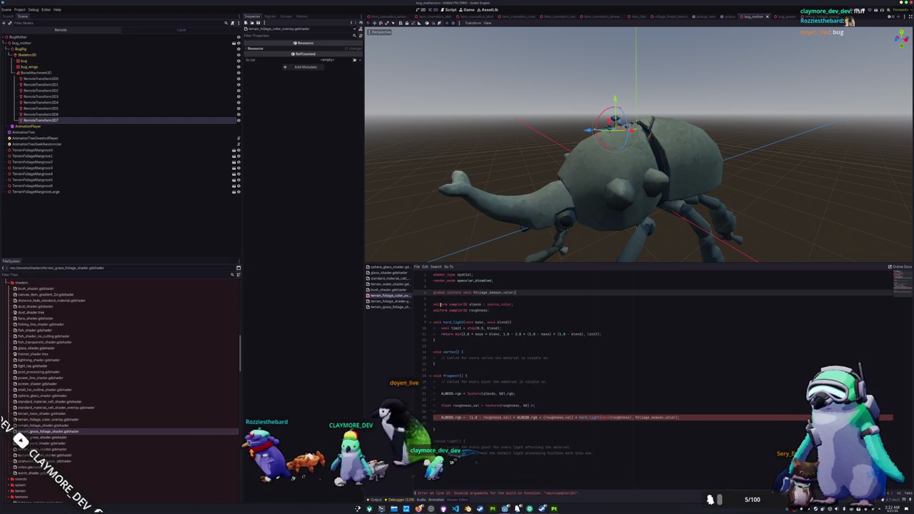
{"action": "left_click", "coordinate": [20, 9]}
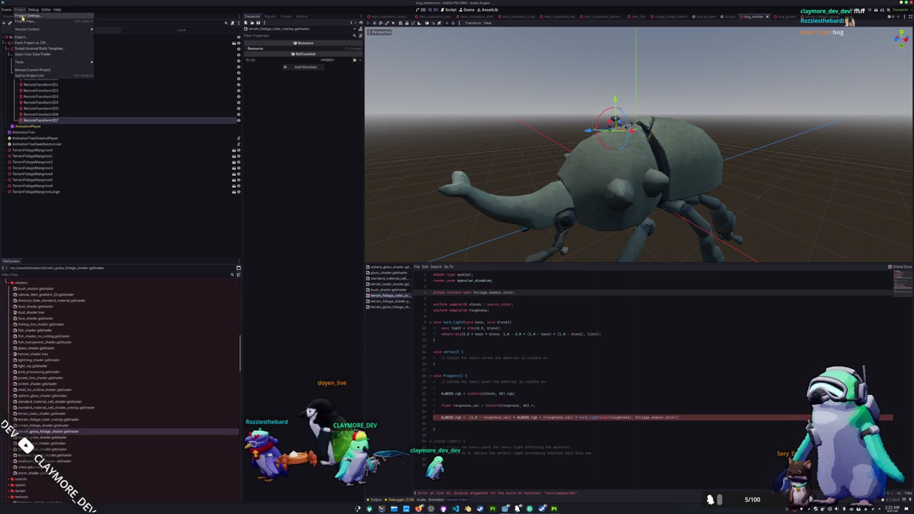
- Check the Shader Globals list in Project Settings, then fix the erroring albedo line
{"action": "left_click", "coordinate": [36, 22]}
{"action": "left_click", "coordinate": [384, 174]}
{"action": "left_click", "coordinate": [347, 181]}
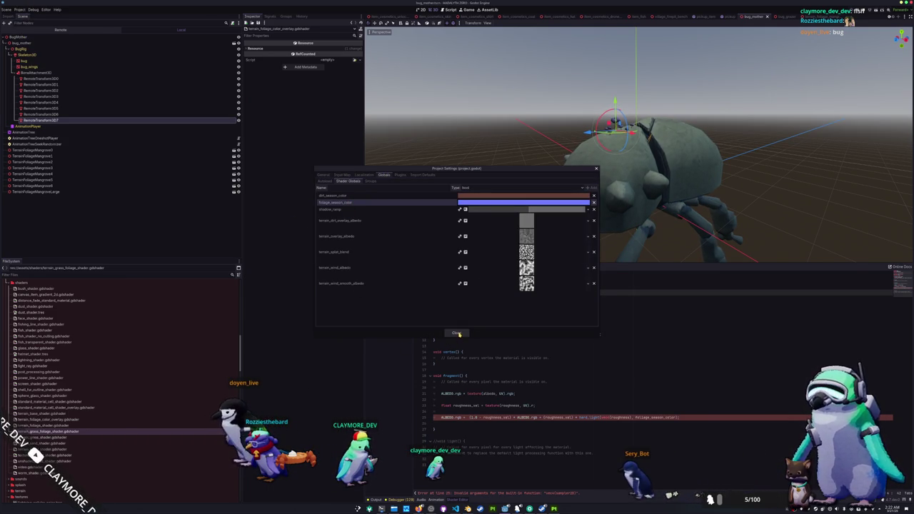
{"action": "left_click", "coordinate": [457, 334]}
{"action": "left_click", "coordinate": [649, 417]}
{"action": "type", "text": "_val"}
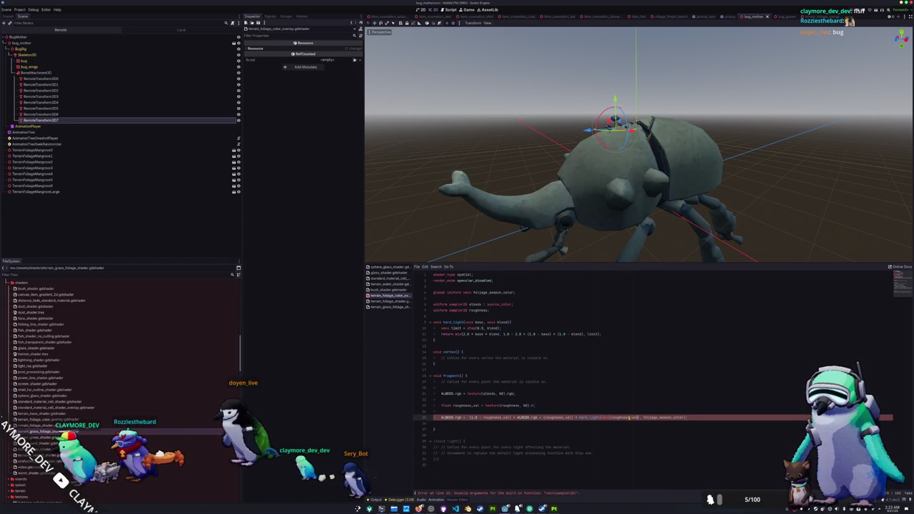
{"action": "key", "text": "Down"}
{"action": "key", "text": "Up"}
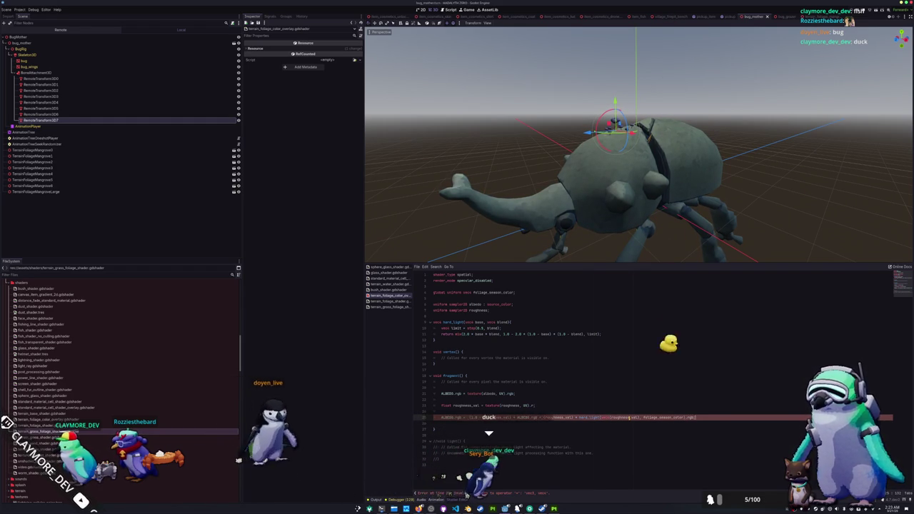
{"action": "key", "text": "Down"}
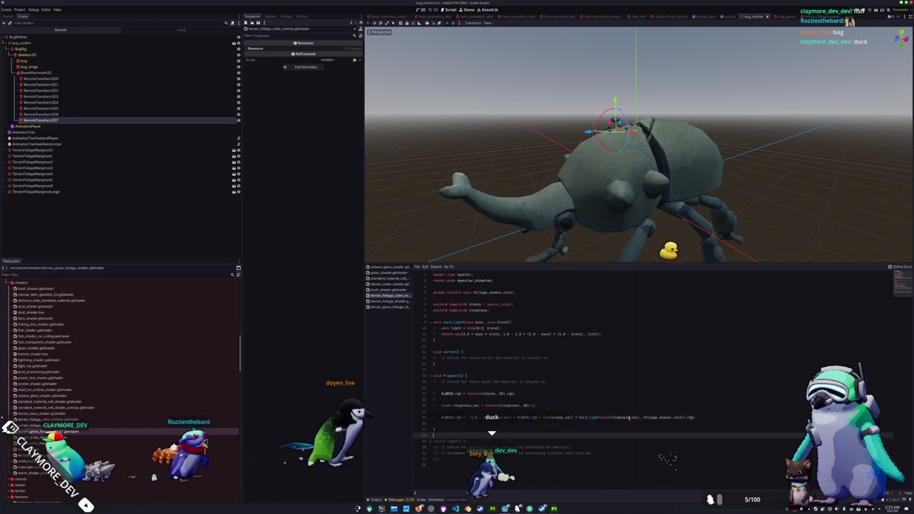
- Delete the commented-out light() block and the empty vertex() function
{"action": "key", "text": "Down"}
{"action": "key", "text": "Down"}
{"action": "key", "text": "shift+Down"}
{"action": "key", "text": "shift+Down"}
{"action": "key", "text": "shift+Down"}
{"action": "key", "text": "BackSpace"}
{"action": "key", "text": "Up"}
{"action": "key", "text": "Up"}
{"action": "key", "text": "Up"}
{"action": "key", "text": "Up"}
{"action": "key", "text": "Up"}
{"action": "key", "text": "Up"}
{"action": "key", "text": "shift+Up"}
{"action": "key", "text": "shift+Up"}
{"action": "key", "text": "shift+Up"}
{"action": "key", "text": "BackSpace"}
{"action": "key", "text": "Up"}
{"action": "key", "text": "Down"}
{"action": "key", "text": "Down"}
{"action": "key", "text": "Down"}
{"action": "key", "text": "BackSpace"}
{"action": "key", "text": "BackSpace"}
{"action": "key", "text": "BackSpace"}
- Open bug_mother_shader_material.tres from the bug_mother/materials folder
{"action": "scroll", "coordinate": [43, 335], "scroll_direction": "up", "scroll_amount": 8}
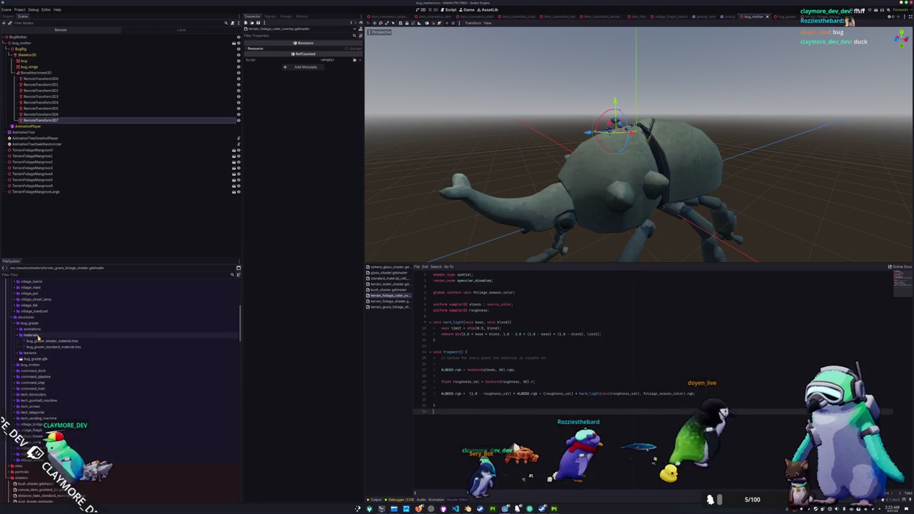
{"action": "scroll", "coordinate": [39, 339], "scroll_direction": "up", "scroll_amount": 2}
{"action": "double_click", "coordinate": [31, 393]}
{"action": "scroll", "coordinate": [31, 392], "scroll_direction": "down", "scroll_amount": 3}
{"action": "double_click", "coordinate": [36, 354]}
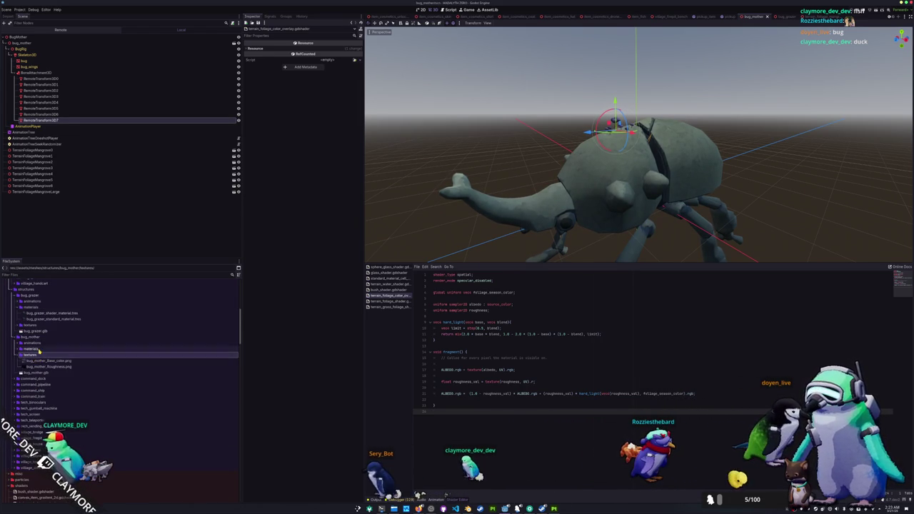
{"action": "double_click", "coordinate": [39, 349]}
{"action": "left_click", "coordinate": [47, 355]}
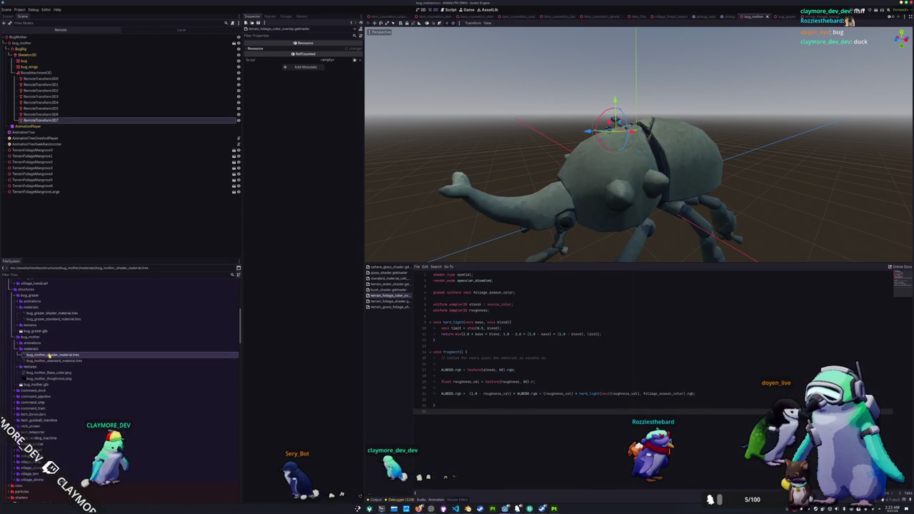
{"action": "double_click", "coordinate": [47, 355]}
- Quick-load terrain_foliage_color_overlay as the material's shader
{"action": "left_click", "coordinate": [357, 84]}
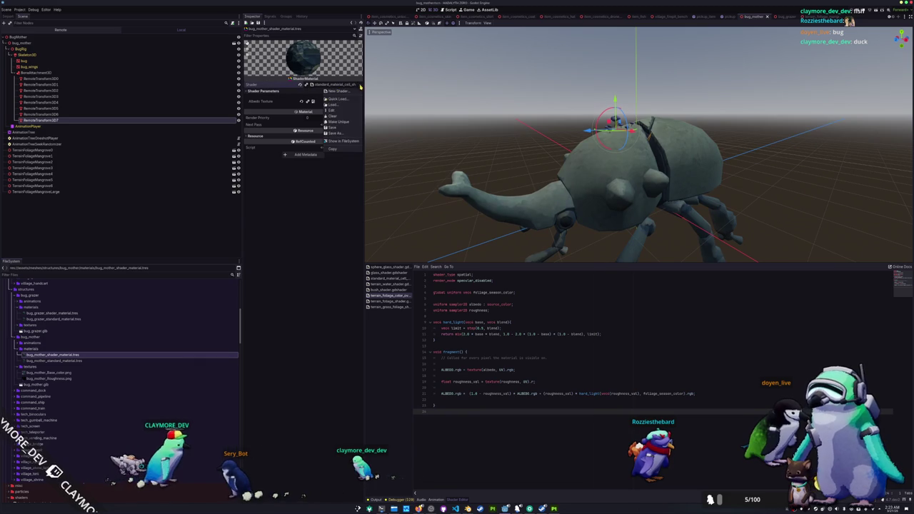
{"action": "left_click", "coordinate": [344, 99]}
{"action": "type", "text": "terrain"}
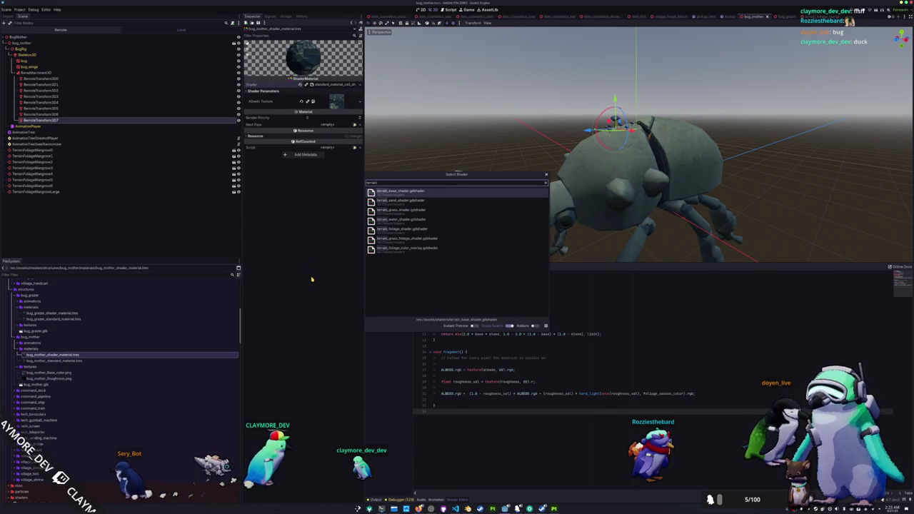
{"action": "type", "text": "_overl"}
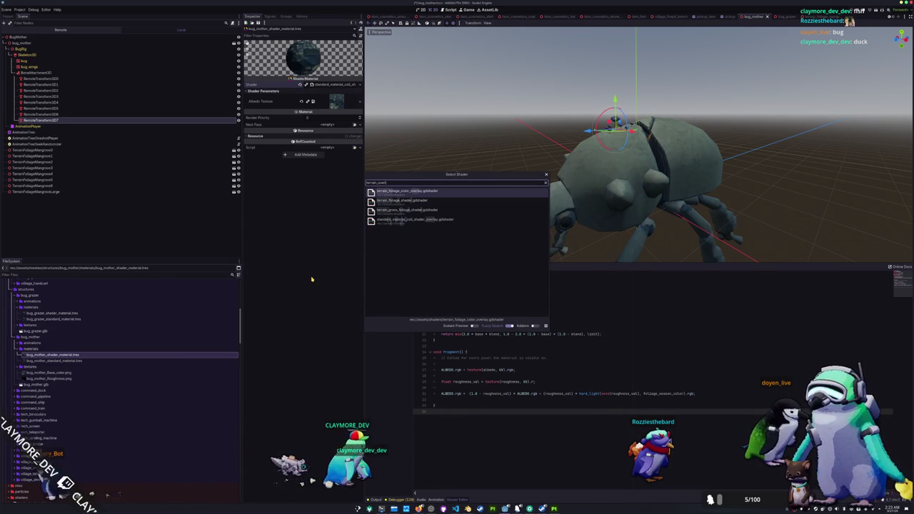
{"action": "key", "text": "Return"}
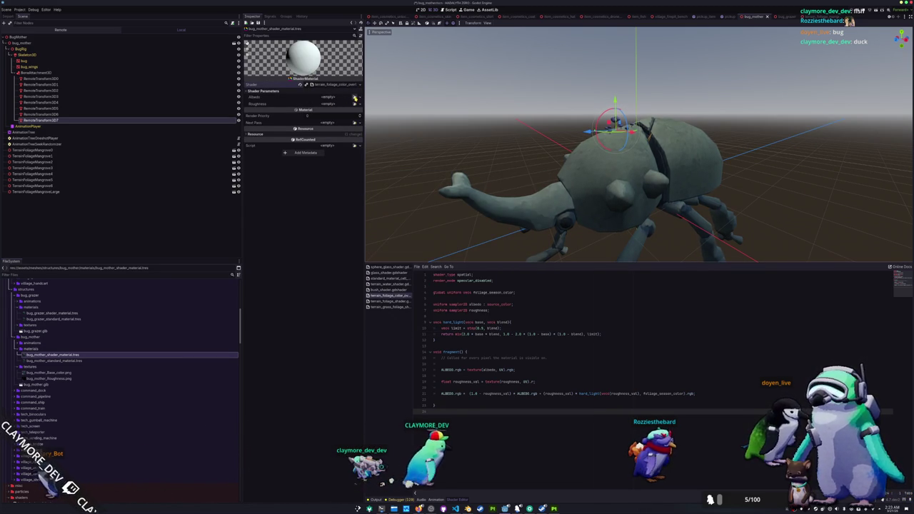
{"action": "left_click", "coordinate": [355, 98]}
{"action": "type", "text": "bug_mother"}
- Assign bug_mother Base_color to Albedo and the bug_mother roughness texture to Roughness
{"action": "key", "text": "Down"}
{"action": "key", "text": "Down"}
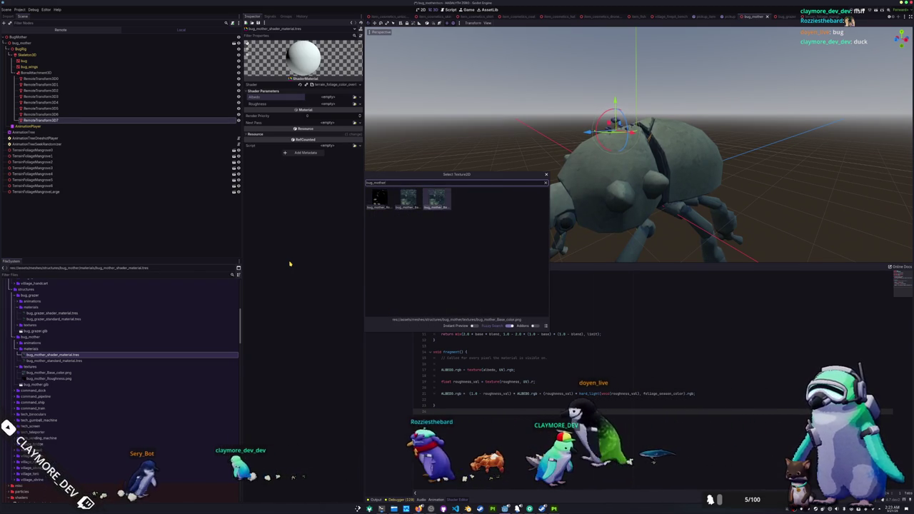
{"action": "key", "text": "Return"}
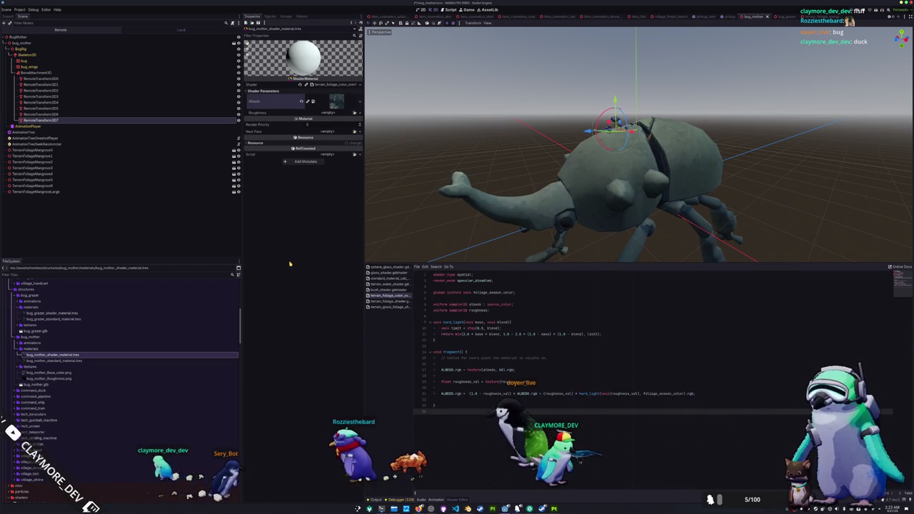
{"action": "key", "text": "Down"}
{"action": "key", "text": "Return"}
{"action": "type", "text": "bug_mother"}
{"action": "key", "text": "Return"}
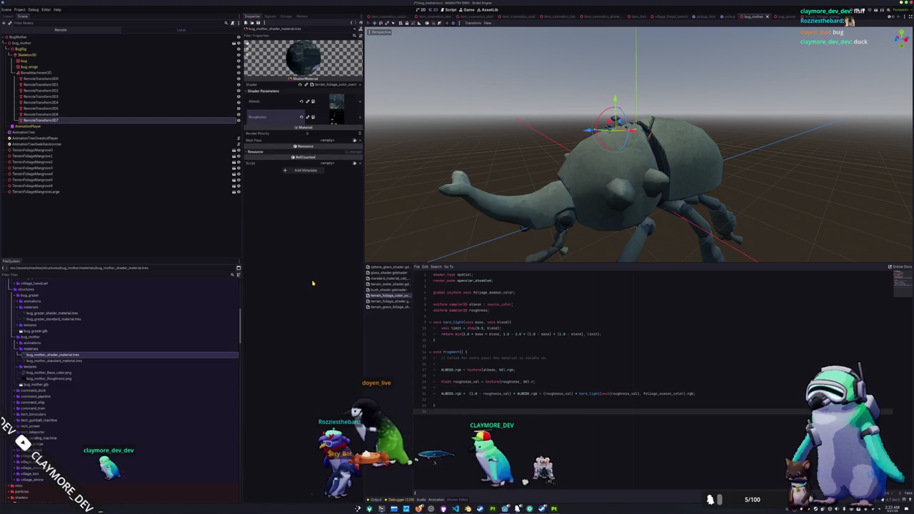
- Set the bug mesh's Material Override to bug_mother_shader_material
{"action": "left_click", "coordinate": [24, 61]}
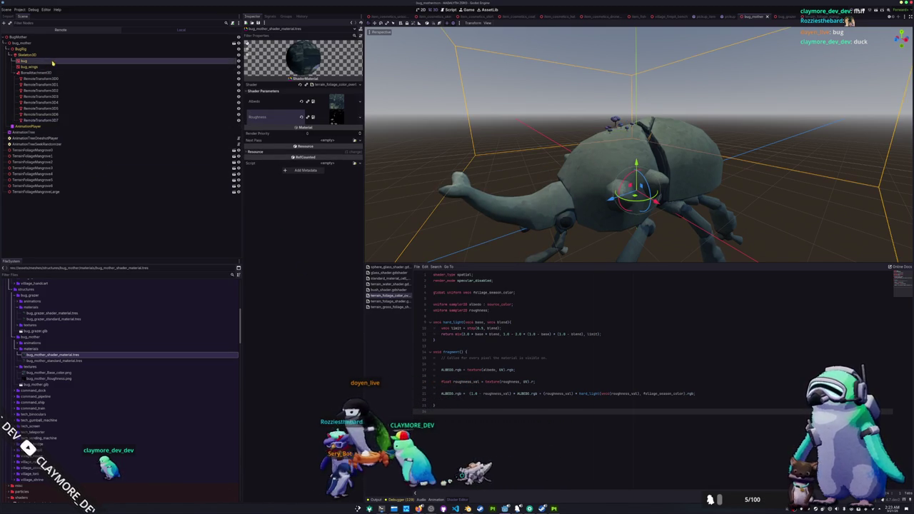
{"action": "left_click", "coordinate": [355, 91]}
{"action": "left_click", "coordinate": [333, 127]}
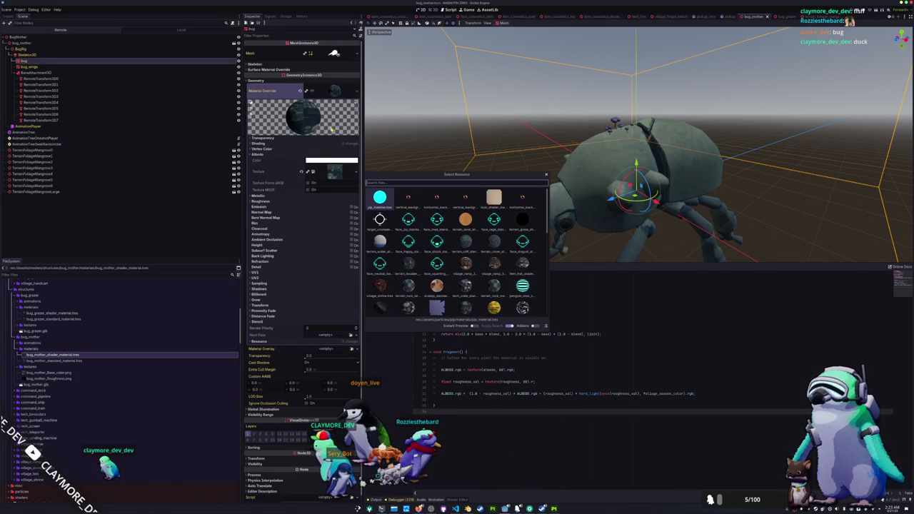
{"action": "type", "text": "bug"}
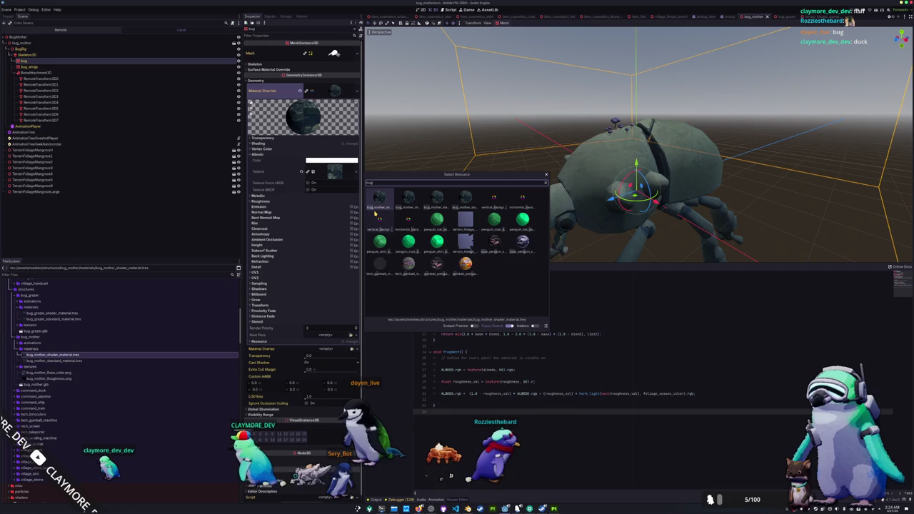
{"action": "type", "text": "_mother"}
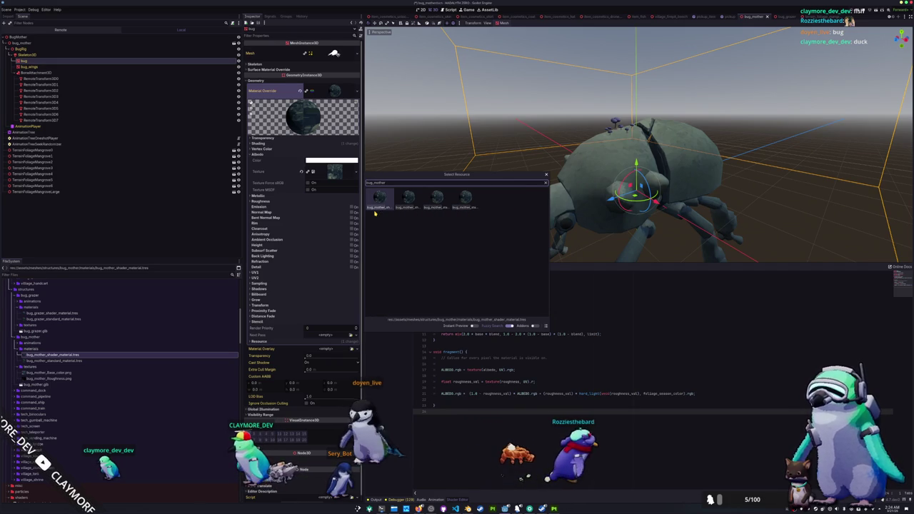
{"action": "double_click", "coordinate": [376, 206]}
{"action": "scroll", "coordinate": [488, 223], "scroll_direction": "up", "scroll_amount": 6}
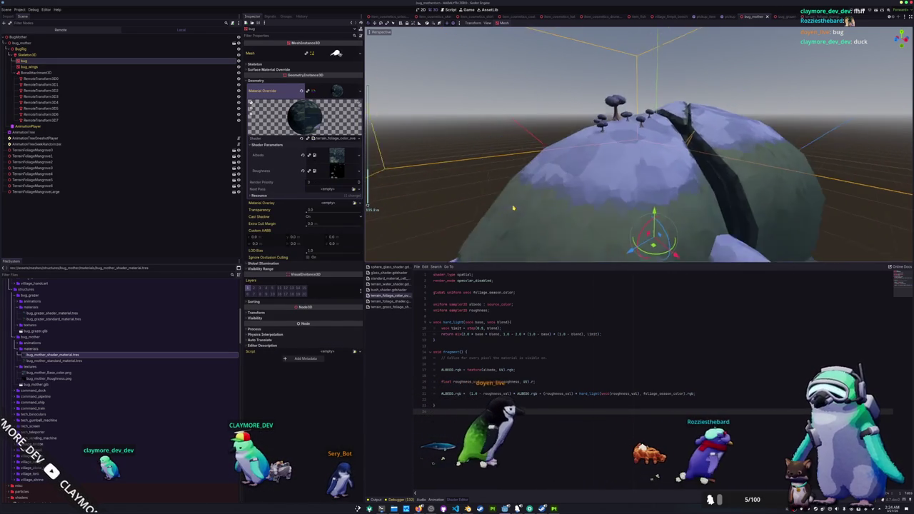
{"action": "scroll", "coordinate": [512, 208], "scroll_direction": "down", "scroll_amount": 8}
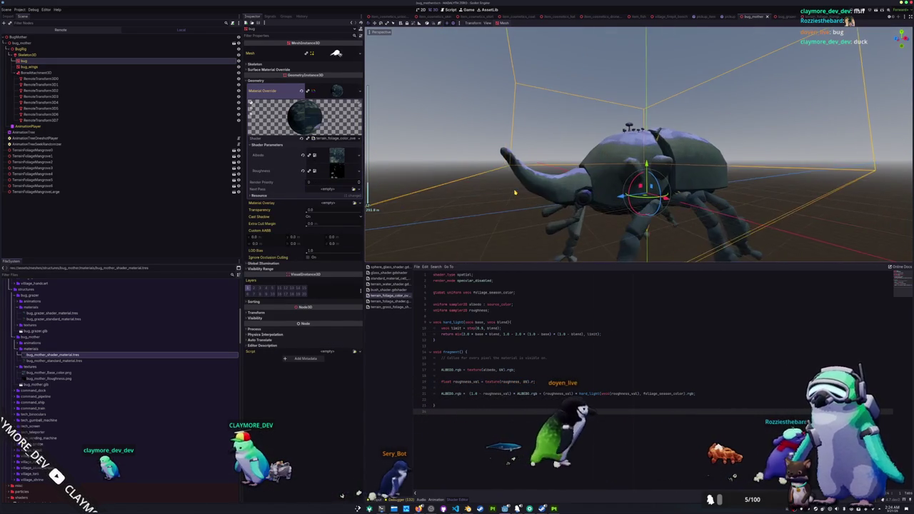
{"action": "scroll", "coordinate": [514, 192], "scroll_direction": "up", "scroll_amount": 3}
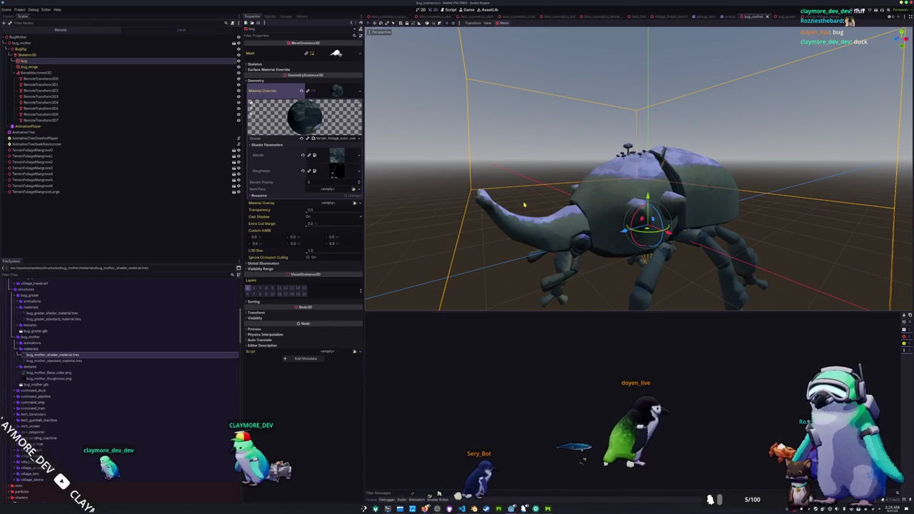
{"action": "key", "text": "F6"}
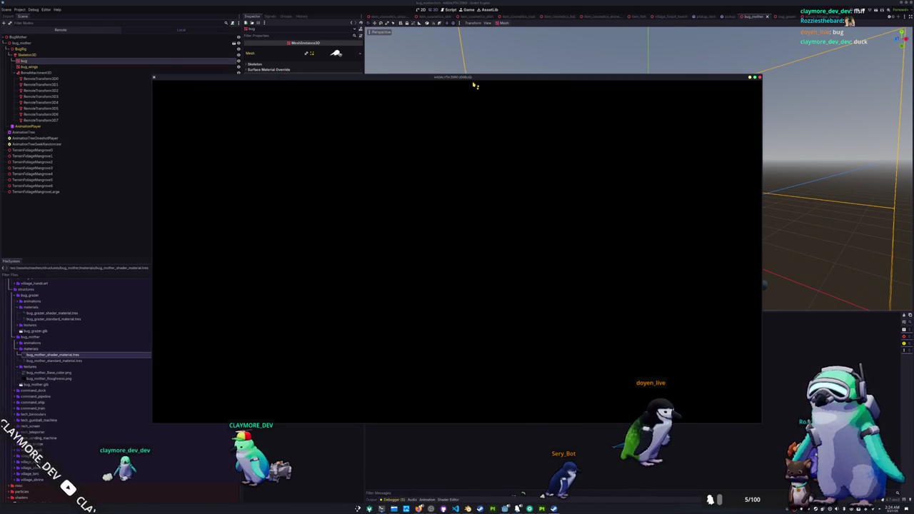
- Start a Singleplayer run, walk the character through the village to the giant beetle, then quit with F8
{"action": "left_click_drag", "start_coordinate": [482, 79], "coordinate": [597, 102]}
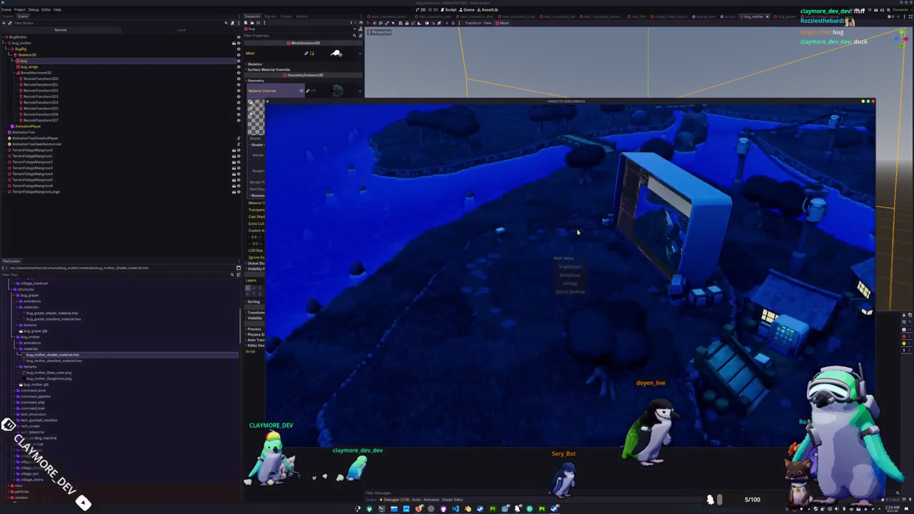
{"action": "left_click", "coordinate": [569, 268]}
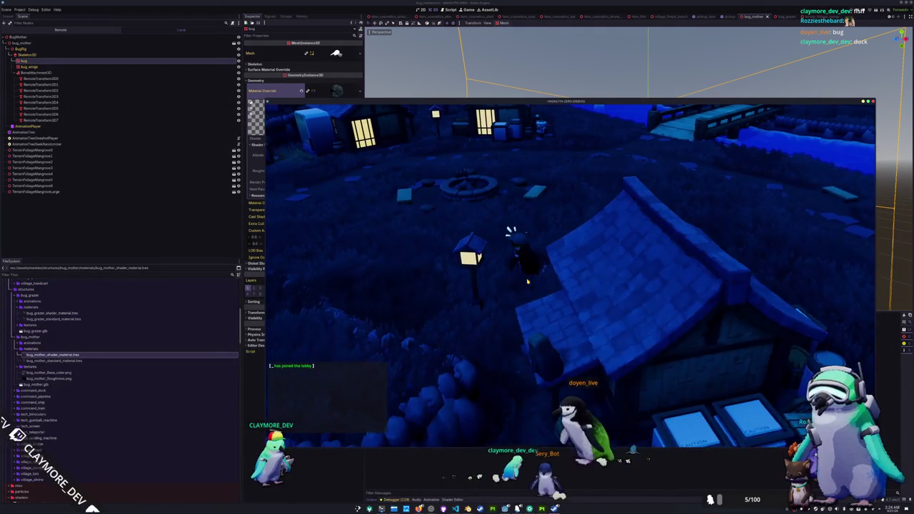
{"action": "key", "text": "a"}
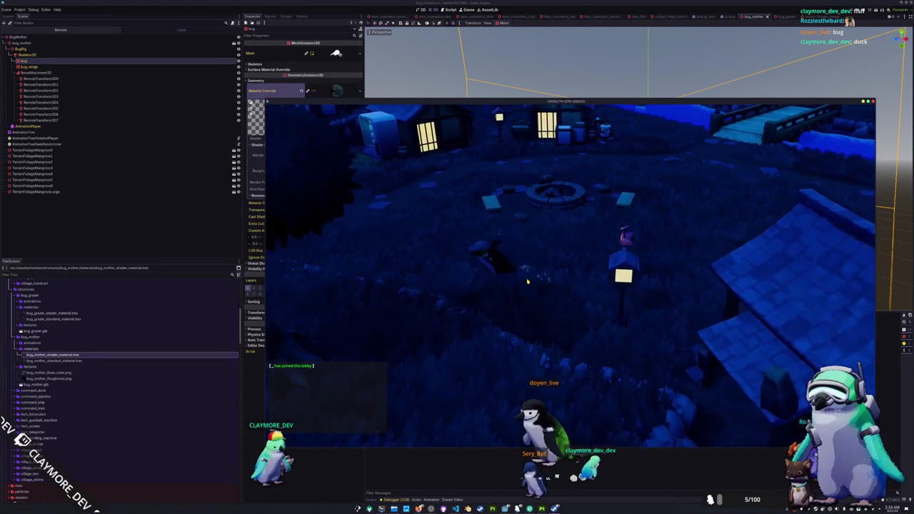
{"action": "key", "text": "a"}
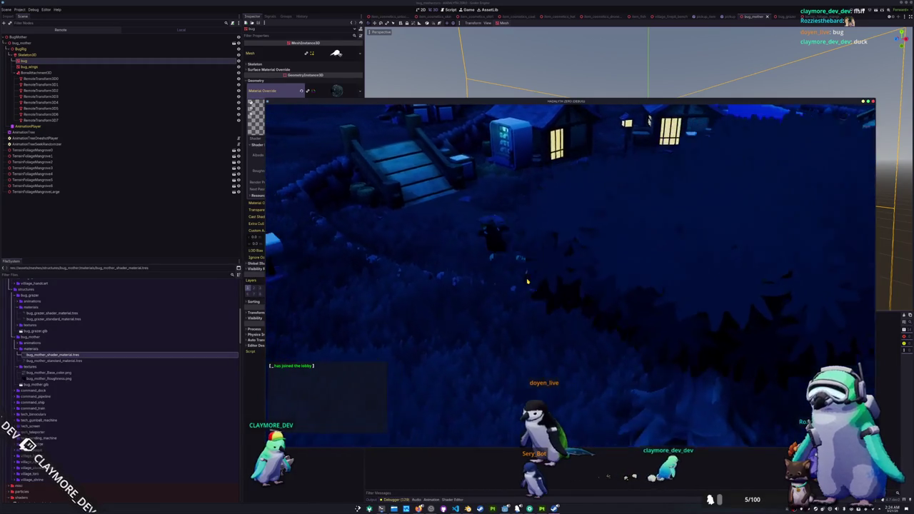
{"action": "key", "text": "a"}
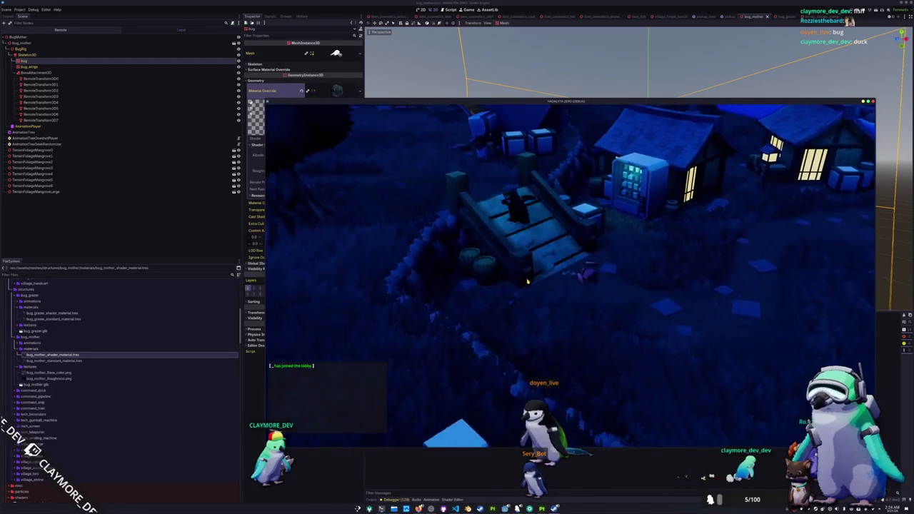
{"action": "key", "text": "a"}
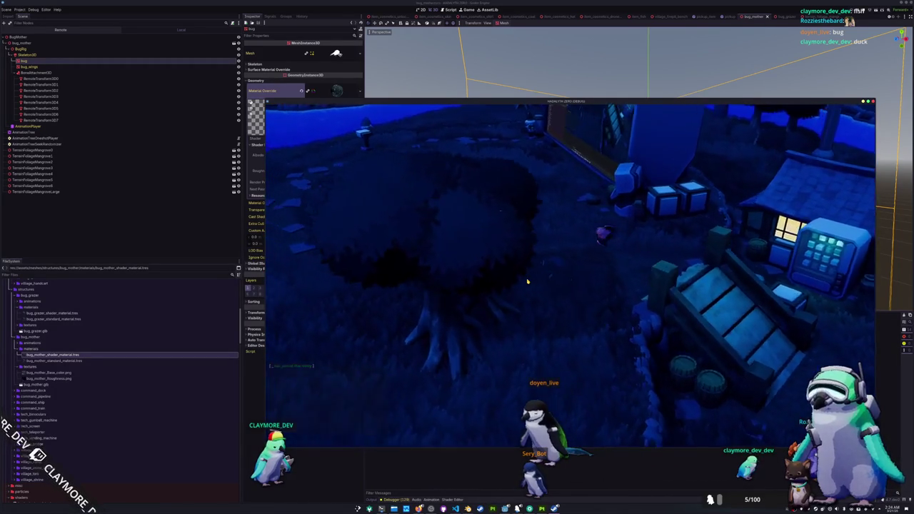
{"action": "key", "text": "a"}
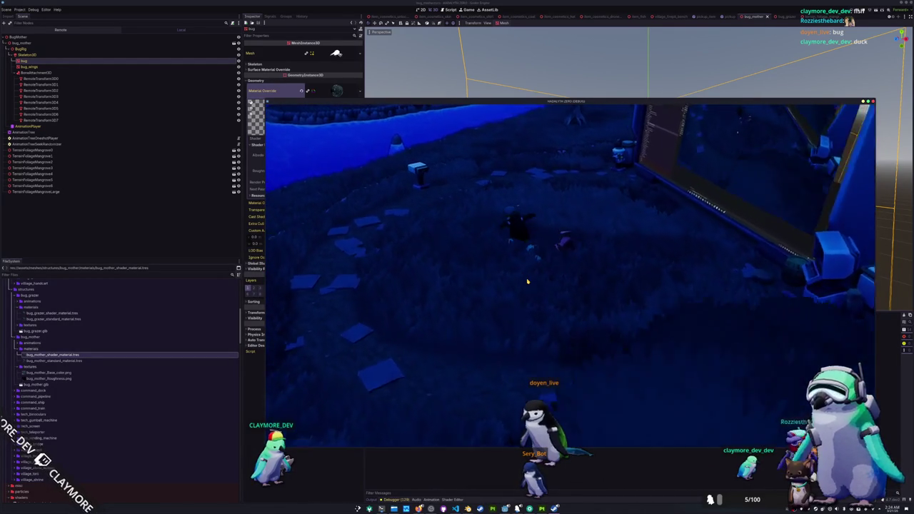
{"action": "key", "text": "a"}
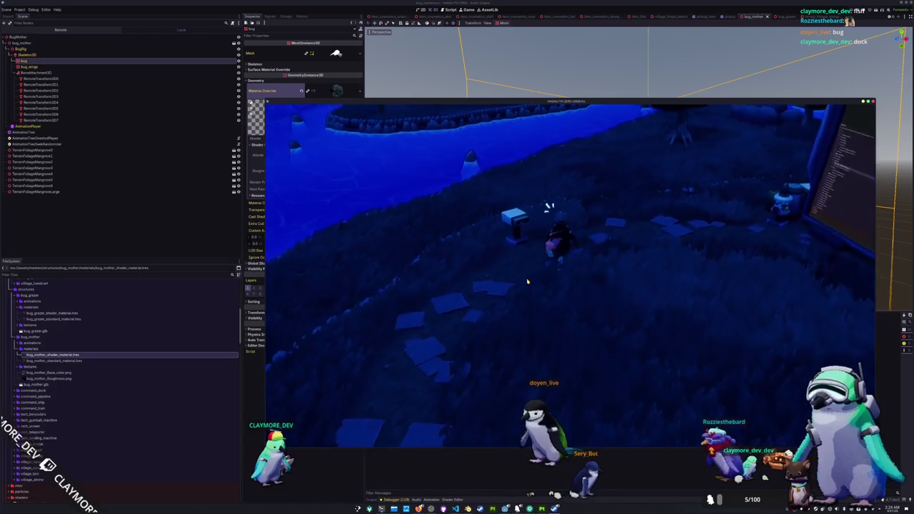
{"action": "key", "text": "a"}
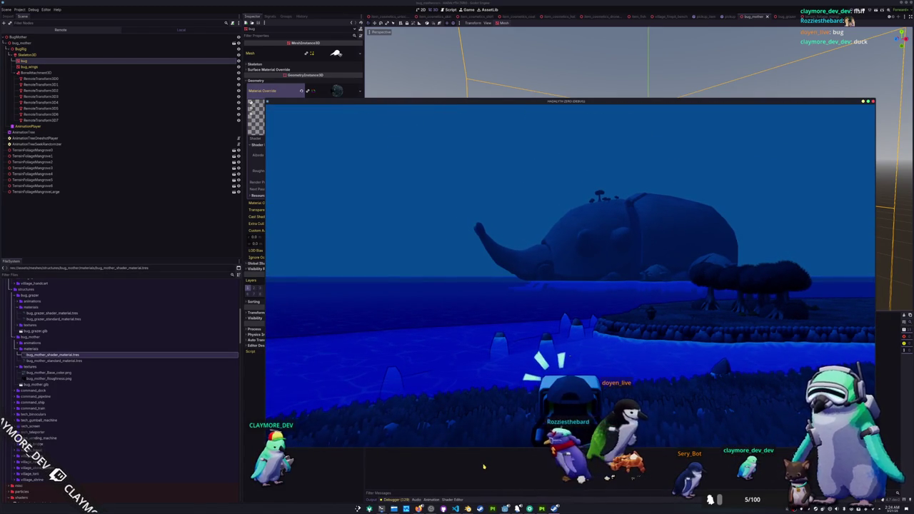
{"action": "key", "text": "F8"}
{"action": "scroll", "coordinate": [504, 179], "scroll_direction": "down", "scroll_amount": 3}
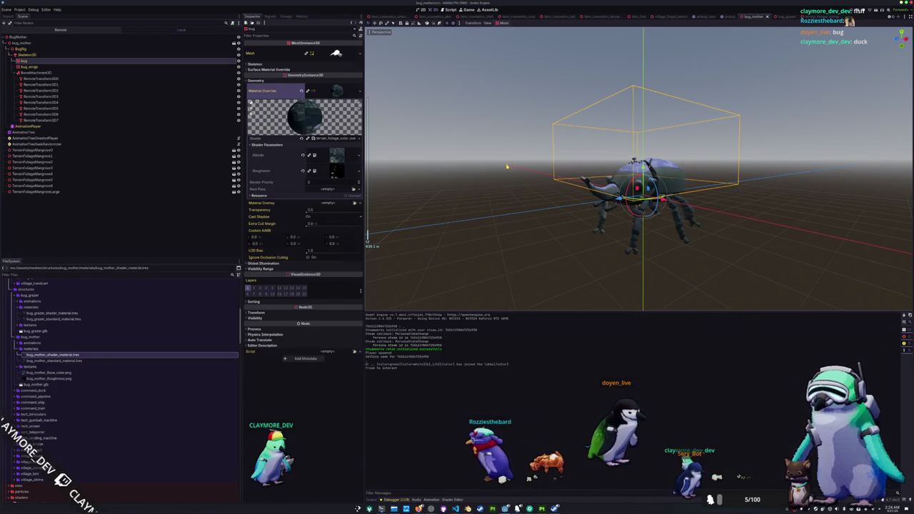
- Save the beetle scene and run the main scene with F5 in a floating game window
{"action": "left_click", "coordinate": [508, 167]}
{"action": "key", "text": "ctrl+s"}
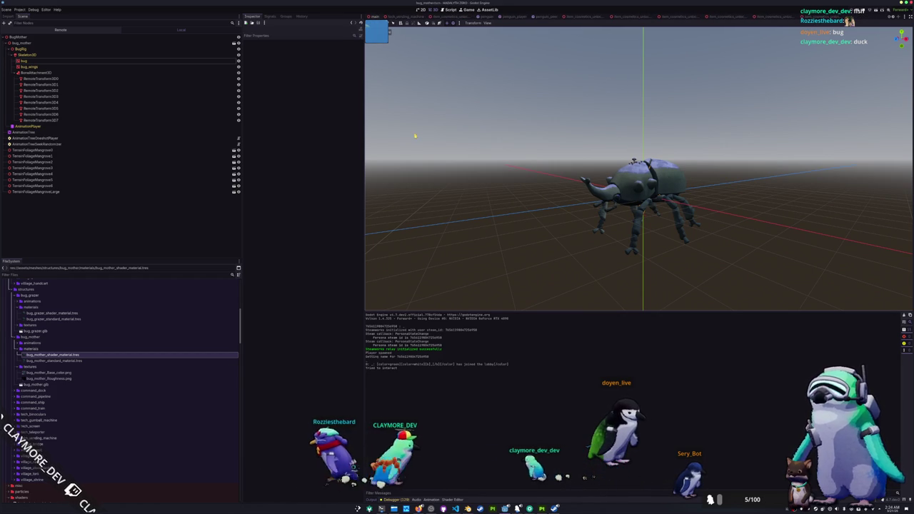
{"action": "left_click", "coordinate": [374, 16]}
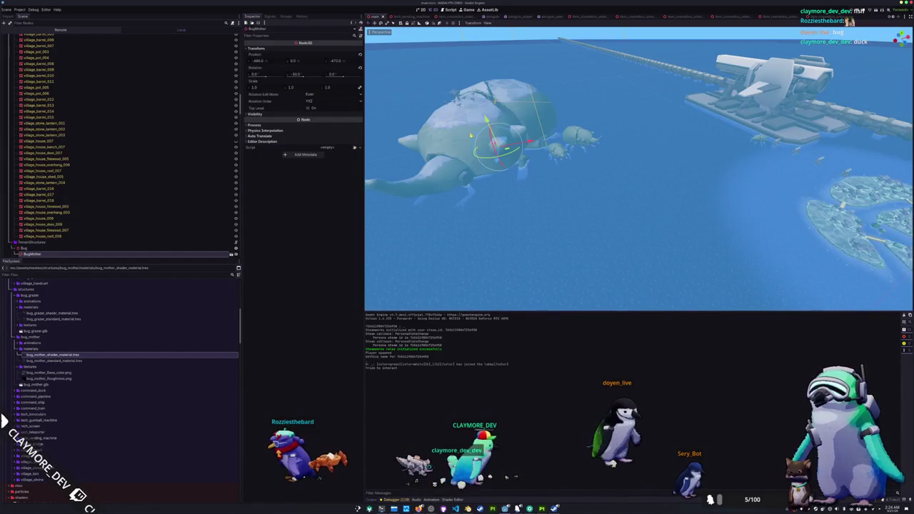
{"action": "key", "text": "F5"}
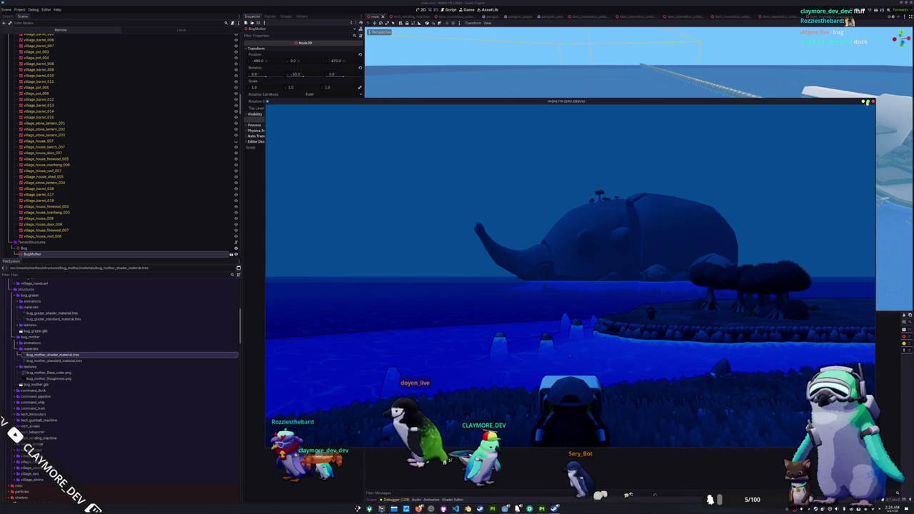
{"action": "left_click", "coordinate": [866, 102]}
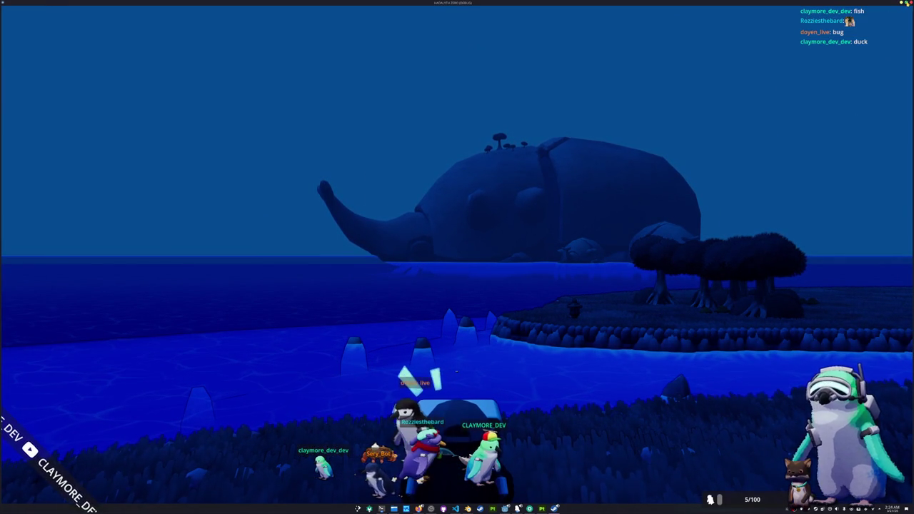
{"action": "left_click", "coordinate": [901, 3]}
{"action": "left_click_drag", "start_coordinate": [365, 106], "coordinate": [445, 102]}
- Inspect the live GlobalData node in the Remote scene tree
{"action": "left_click", "coordinate": [91, 29]}
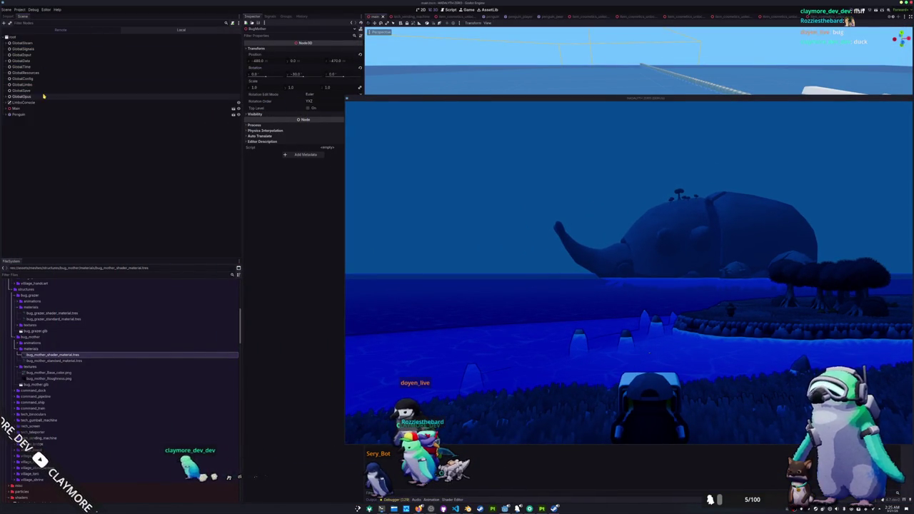
{"action": "left_click", "coordinate": [50, 61]}
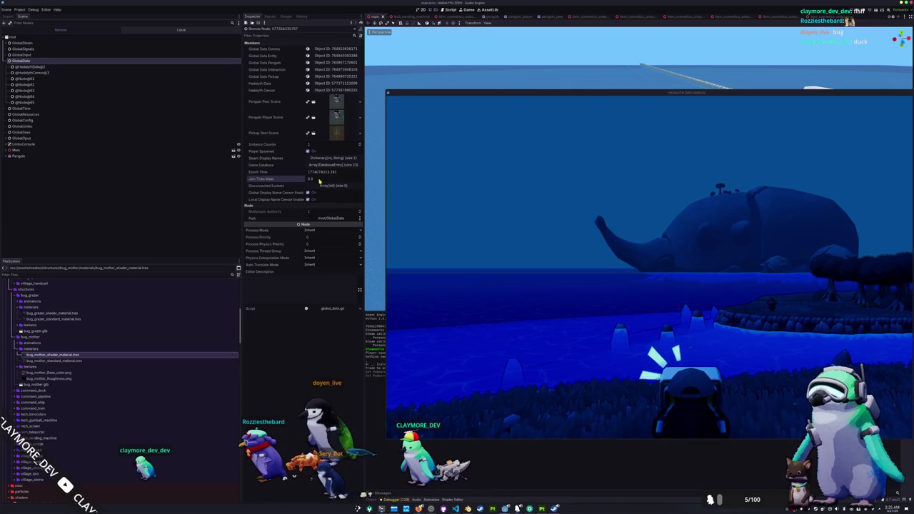
{"action": "key", "text": "alt+Tab"}
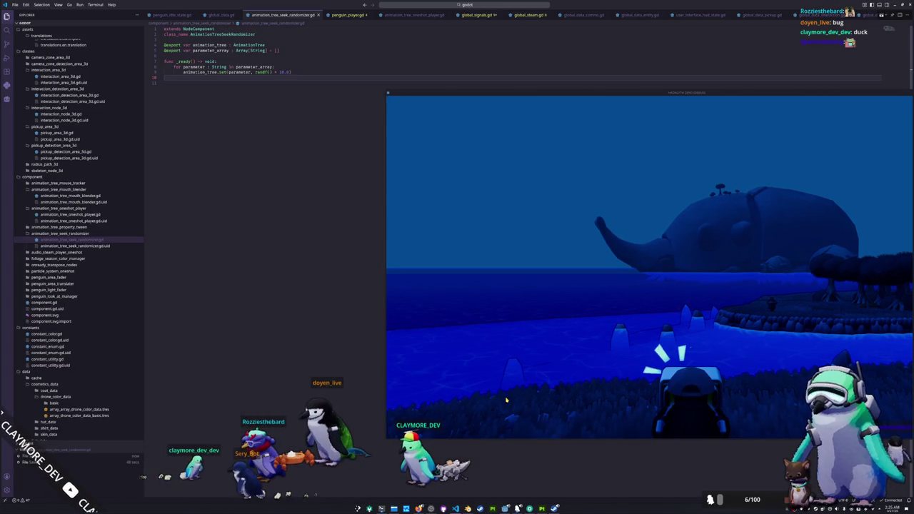
- Dock VS Code to the left half and open global_time.gd at its epoch_time line
{"action": "key", "text": "super+Left"}
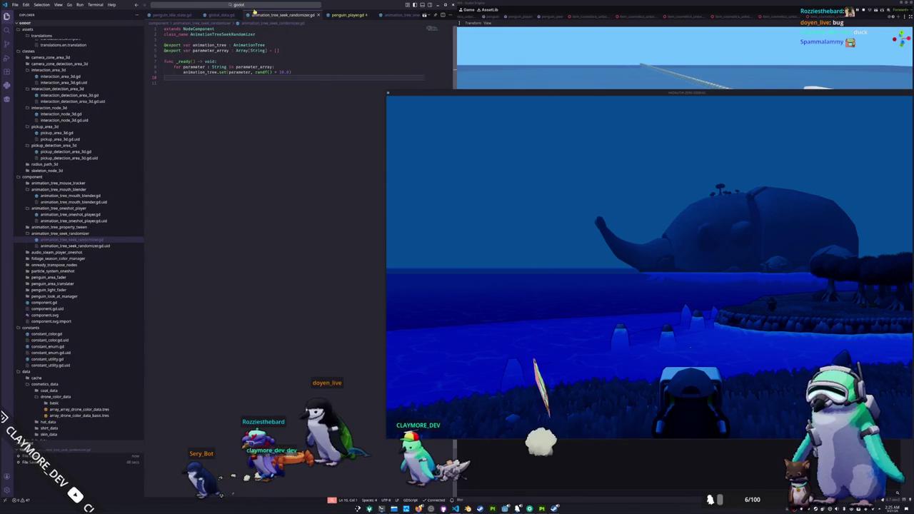
{"action": "key", "text": "ctrl+p"}
{"action": "type", "text": "global_time"}
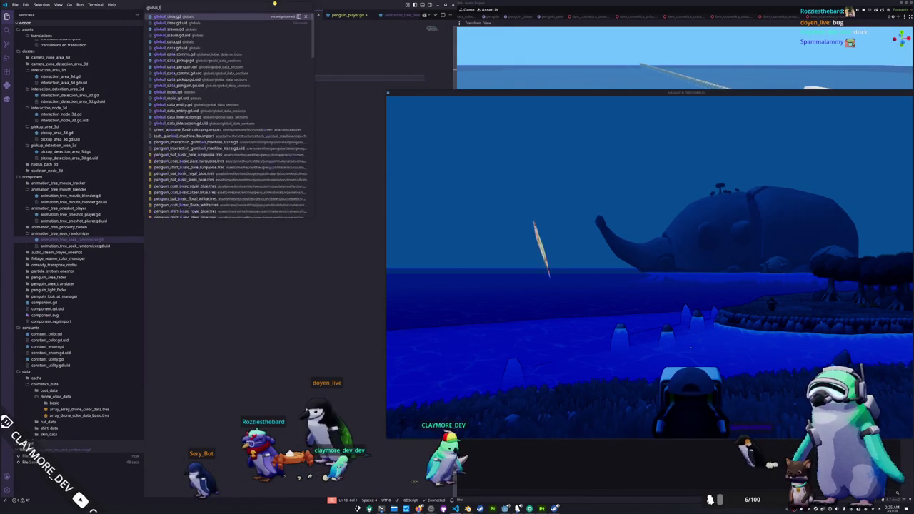
{"action": "key", "text": "Return"}
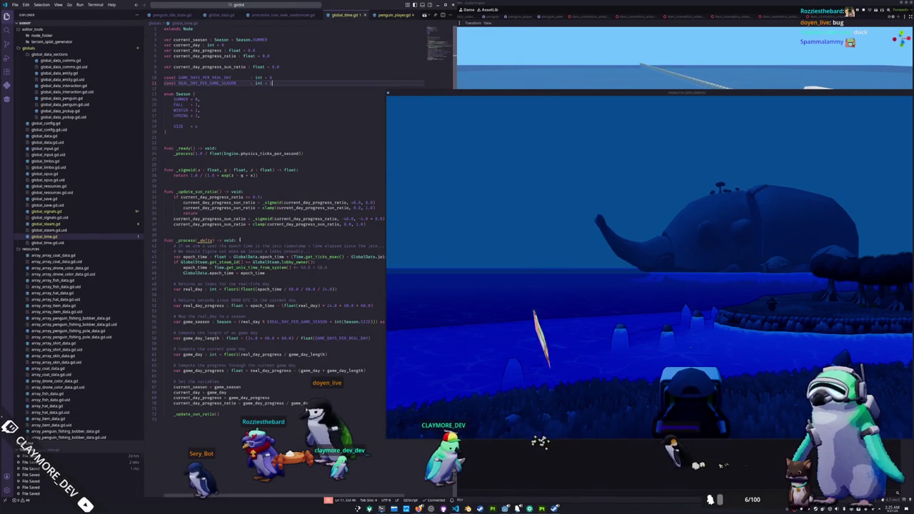
{"action": "left_click", "coordinate": [295, 267]}
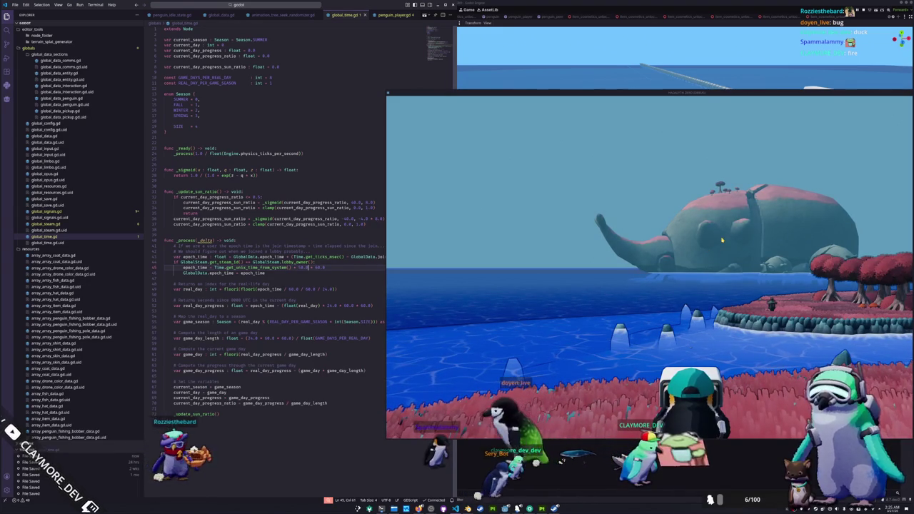
- Save the offset edit, declare _delta as float, and append another * 60.0 * 24.0 to the epoch_time offset
{"action": "type", "text": "0"}
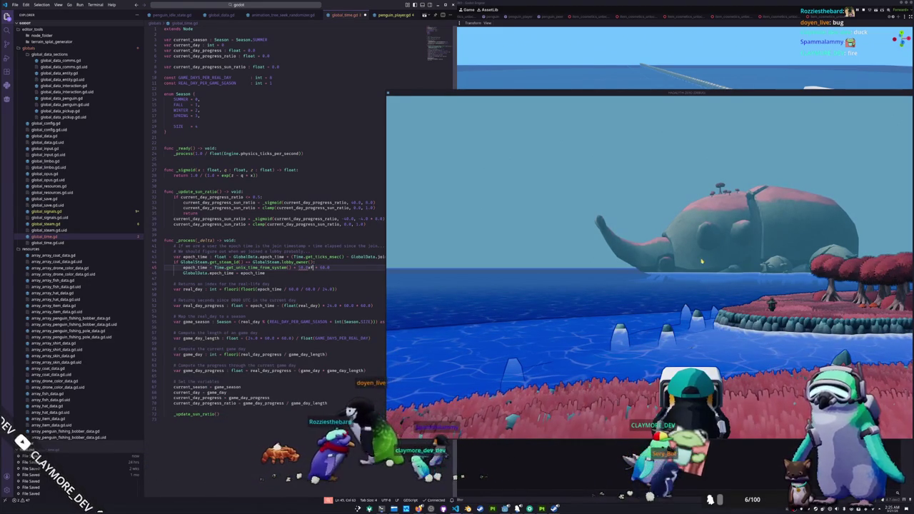
{"action": "key", "text": "ctrl+s"}
{"action": "left_click", "coordinate": [581, 269]}
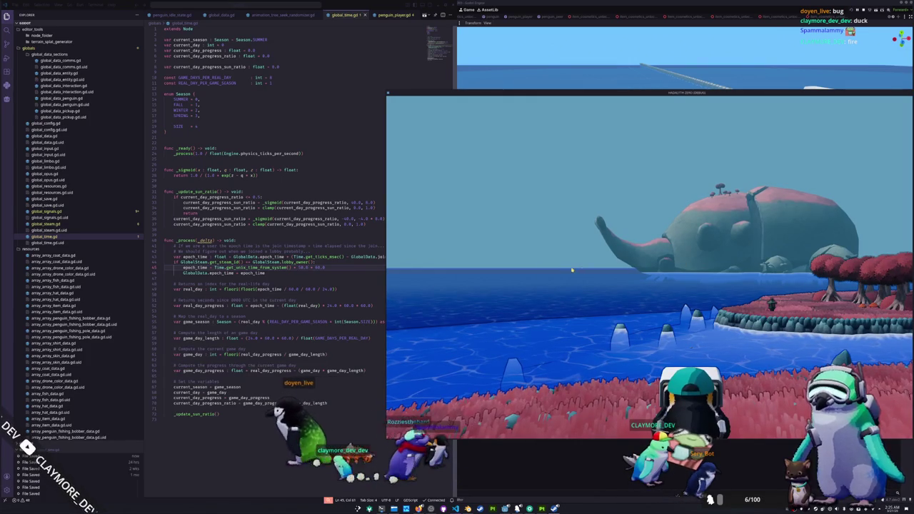
{"action": "left_click", "coordinate": [217, 240]}
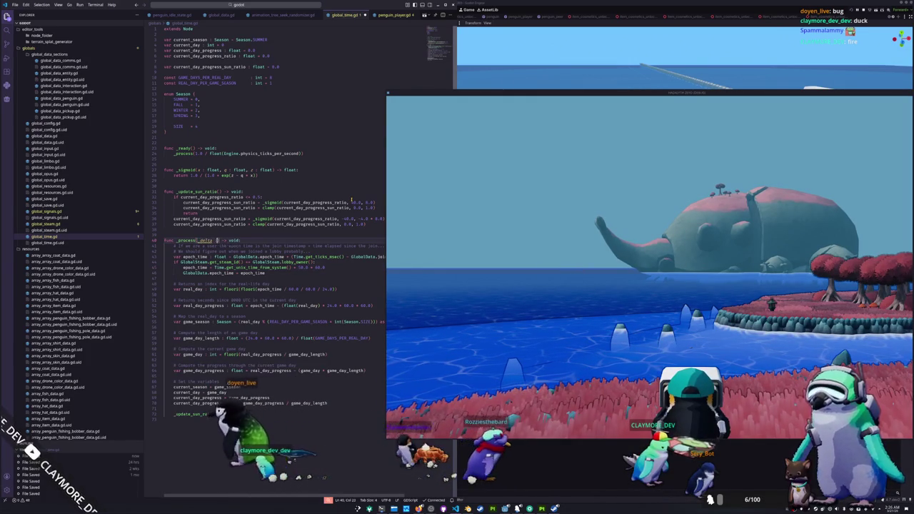
{"action": "type", "text": ": float"}
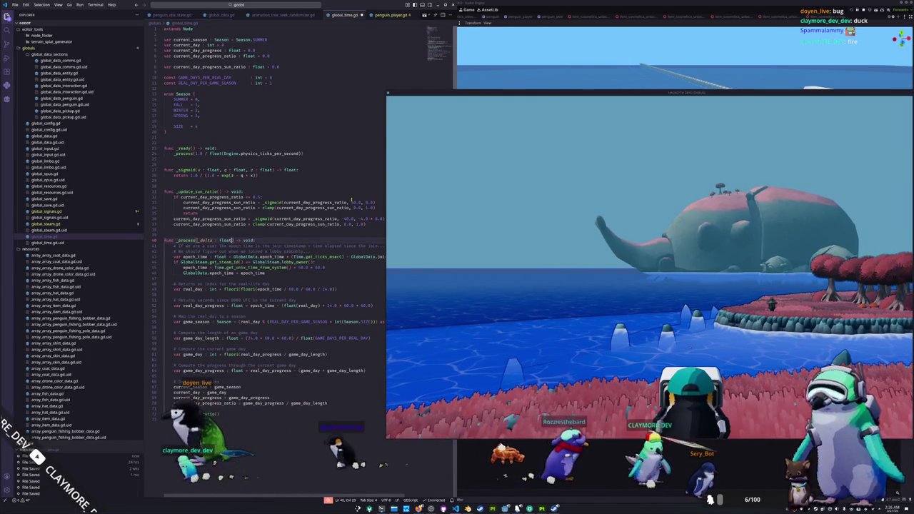
{"action": "left_click", "coordinate": [307, 267]}
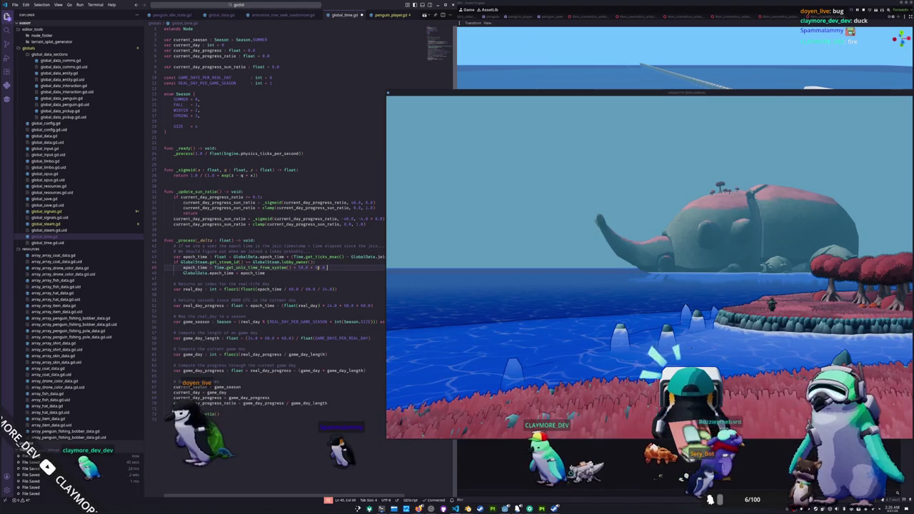
{"action": "type", "text": "* 60.0 * 60.0 * 24.0"}
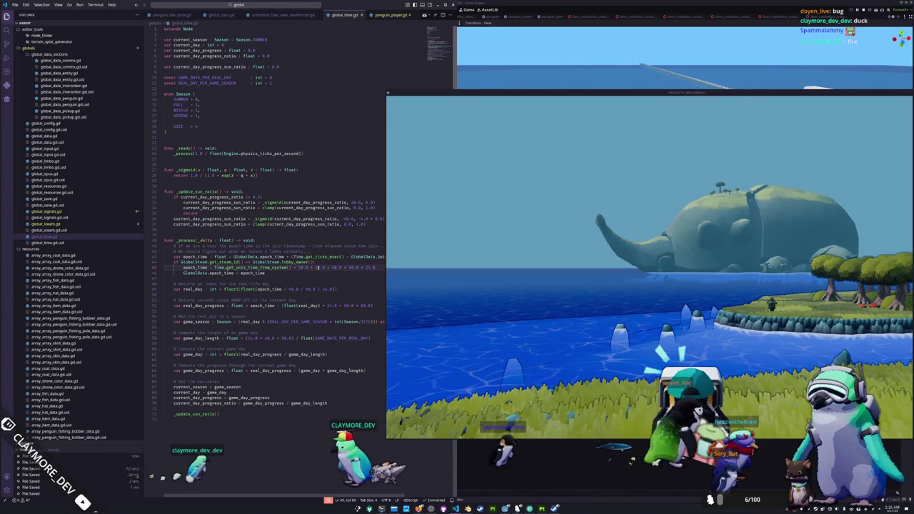
- Append * 3 to the epoch_time offset, adjust it, and return to the Godot editor
{"action": "type", "text": " * 3"}
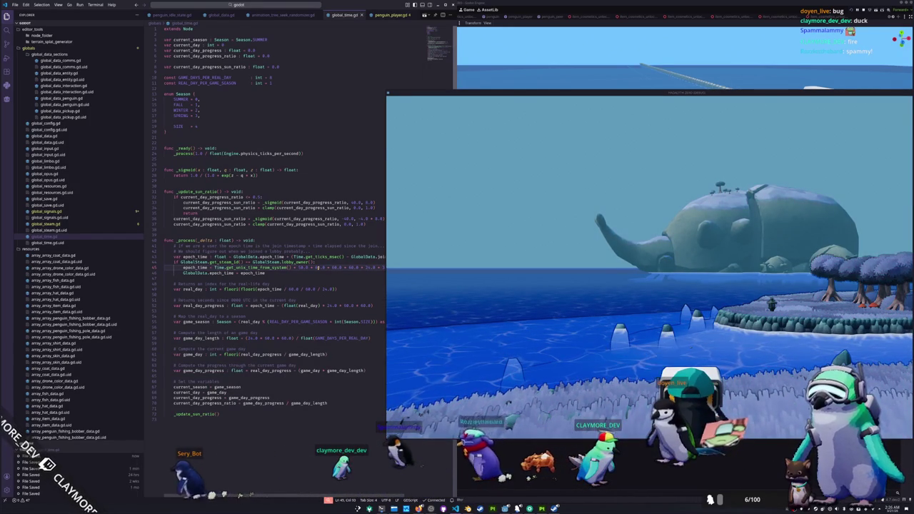
{"action": "key", "text": "shift+Left"}
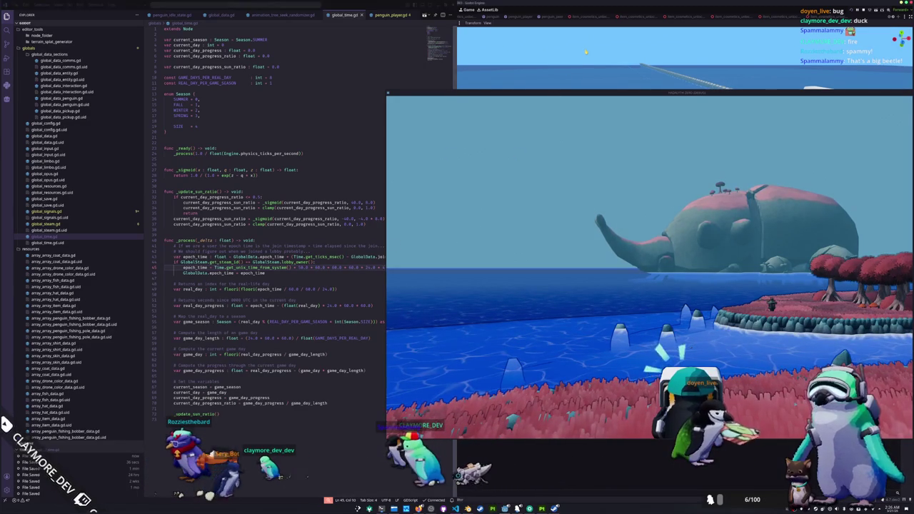
{"action": "key", "text": "alt+Tab"}
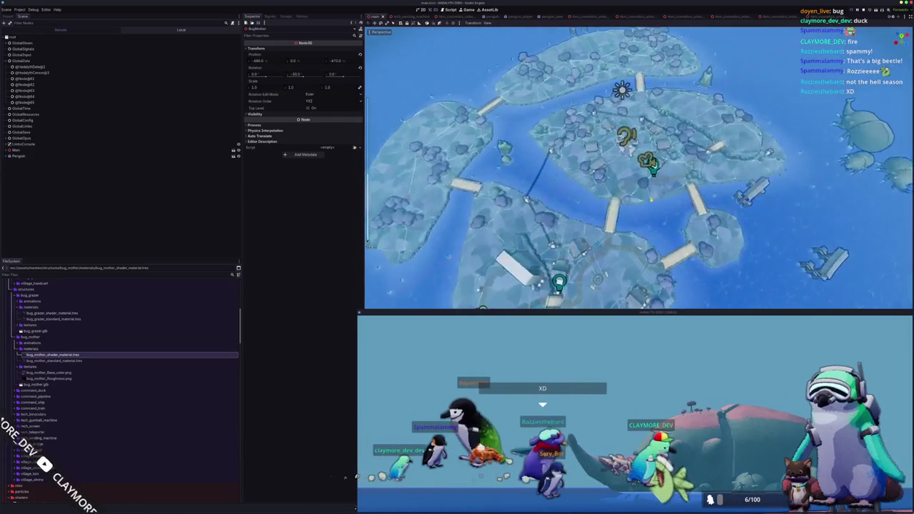
- Frame the BugGrazer4 beetle in the viewport, then stop the running game with F8
{"action": "left_click", "coordinate": [790, 139]}
{"action": "key", "text": "f"}
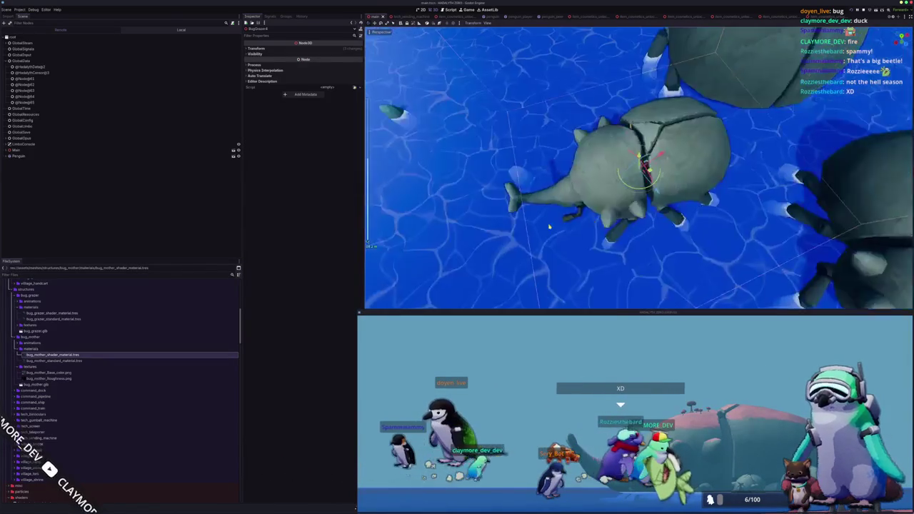
{"action": "mouse_move", "coordinate": [610, 173]}
{"action": "left_mouse_down"}
{"action": "mouse_move", "coordinate": [509, 209]}
{"action": "mouse_move", "coordinate": [636, 124]}
{"action": "left_mouse_up"}
{"action": "scroll", "coordinate": [509, 209], "scroll_direction": "down", "scroll_amount": 10}
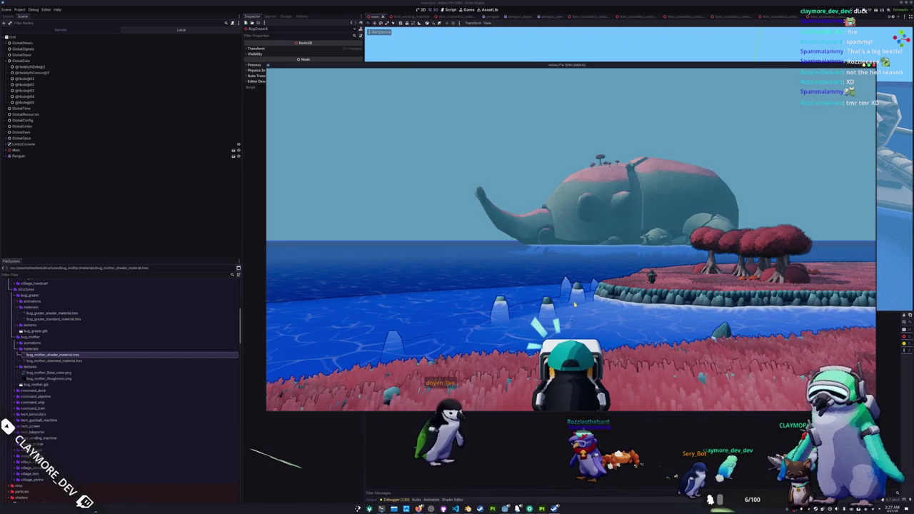
{"action": "key", "text": "F8"}
{"action": "left_click", "coordinate": [448, 499]}
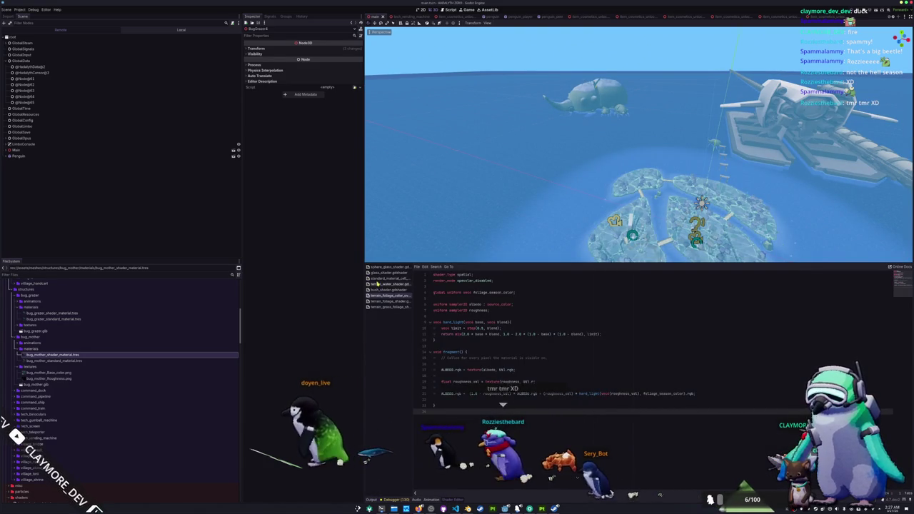
- Browse the open shader tabs, including the terrain_foliage_color_overlay code
{"action": "left_click", "coordinate": [382, 278]}
{"action": "left_click", "coordinate": [384, 272]}
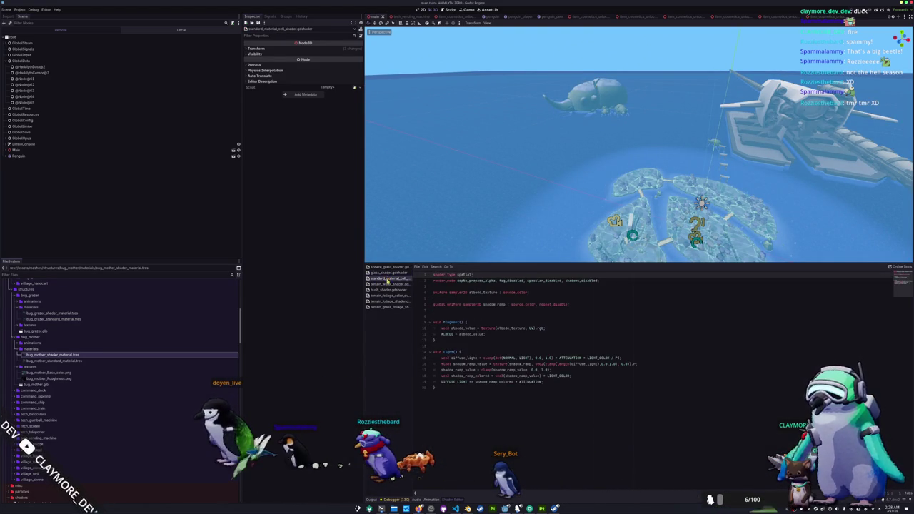
{"action": "left_click", "coordinate": [390, 305]}
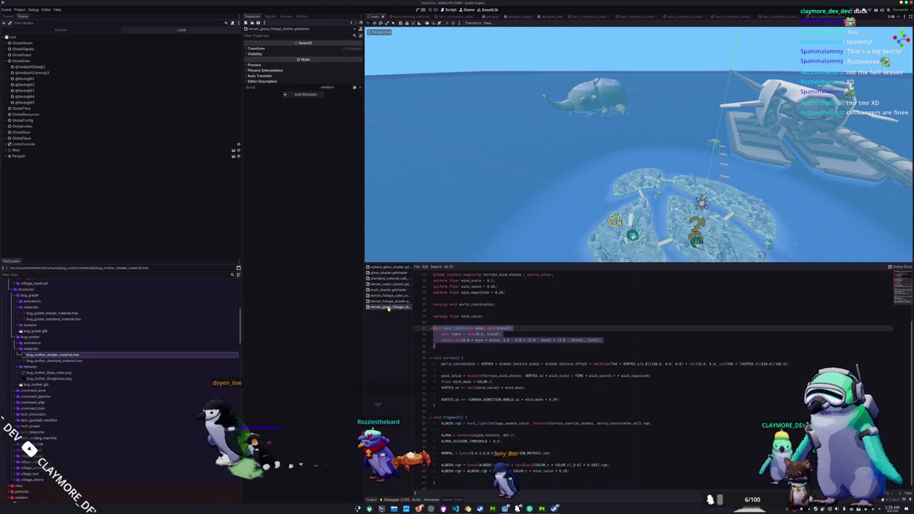
{"action": "left_click", "coordinate": [389, 295]}
{"action": "left_click", "coordinate": [445, 315]}
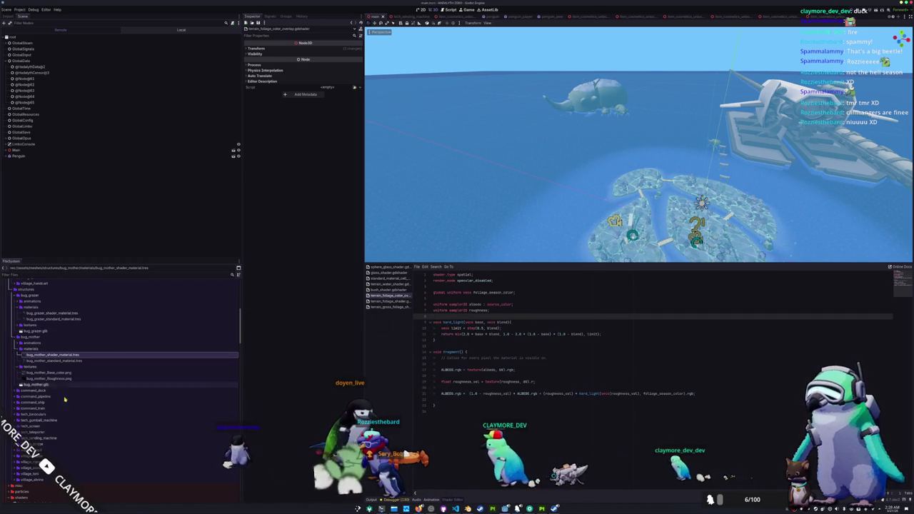
{"action": "scroll", "coordinate": [77, 405], "scroll_direction": "down", "scroll_amount": 10}
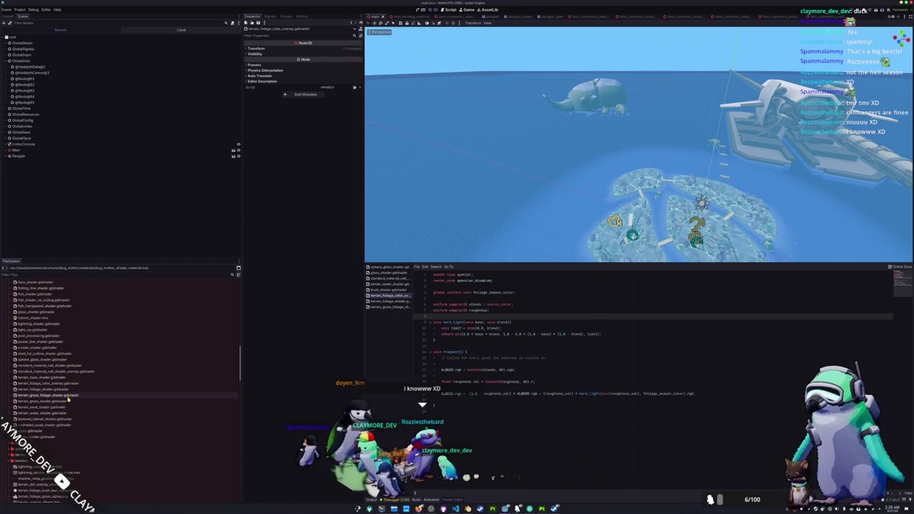
- Open terrain_grass_foliage_shader and terrain_foliage_shader, and select line 135 of the fragment code
{"action": "left_click", "coordinate": [69, 395]}
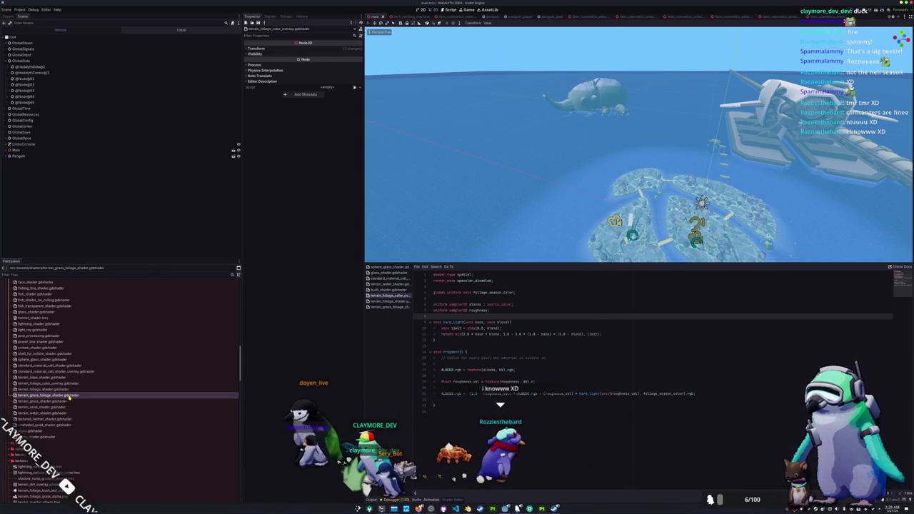
{"action": "double_click", "coordinate": [68, 397]}
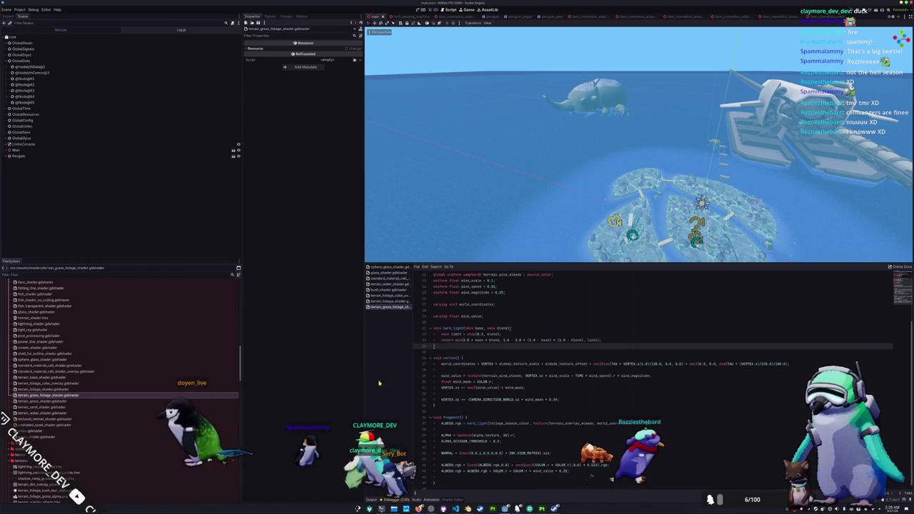
{"action": "double_click", "coordinate": [59, 390]}
{"action": "scroll", "coordinate": [456, 352], "scroll_direction": "down", "scroll_amount": 12}
{"action": "scroll", "coordinate": [452, 364], "scroll_direction": "down", "scroll_amount": 6}
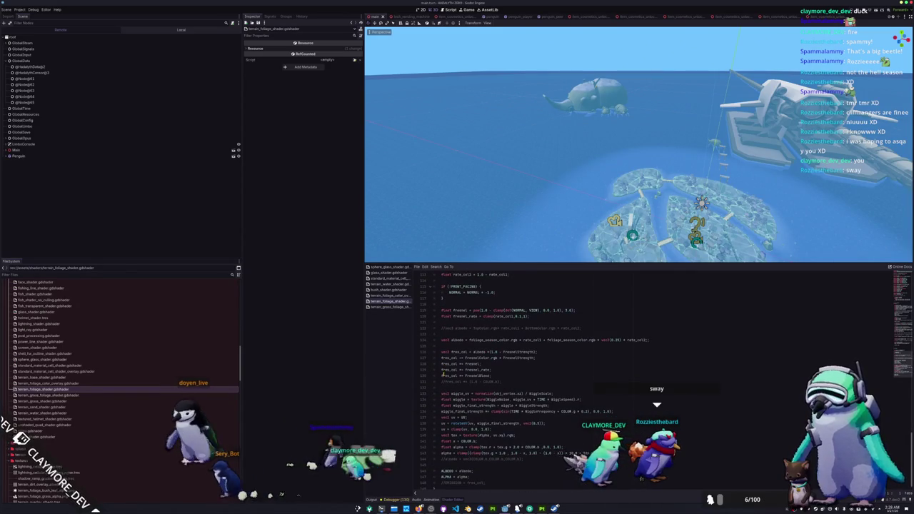
{"action": "left_click", "coordinate": [441, 394]}
{"action": "left_click_drag", "start_coordinate": [441, 393], "coordinate": [528, 393]}
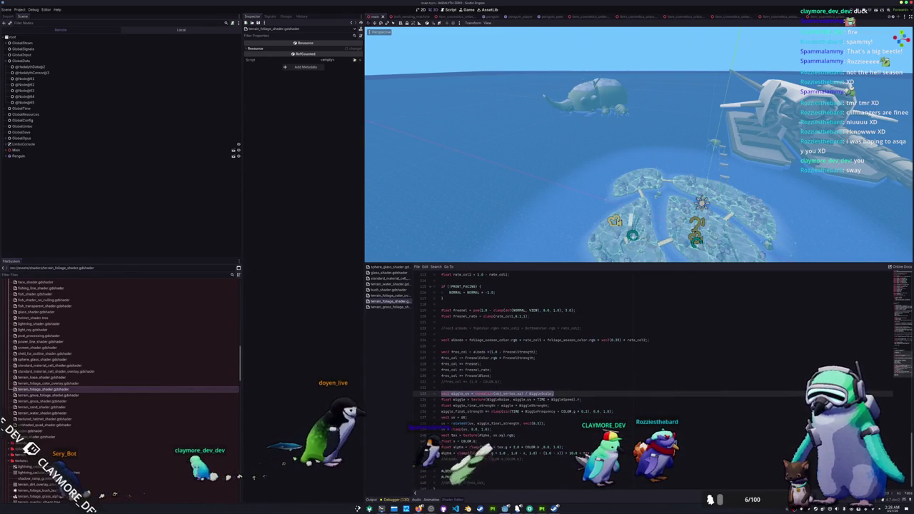
- Trace where albedo is used in the foliage fragment code, then open bush_shader
{"action": "double_click", "coordinate": [464, 471]}
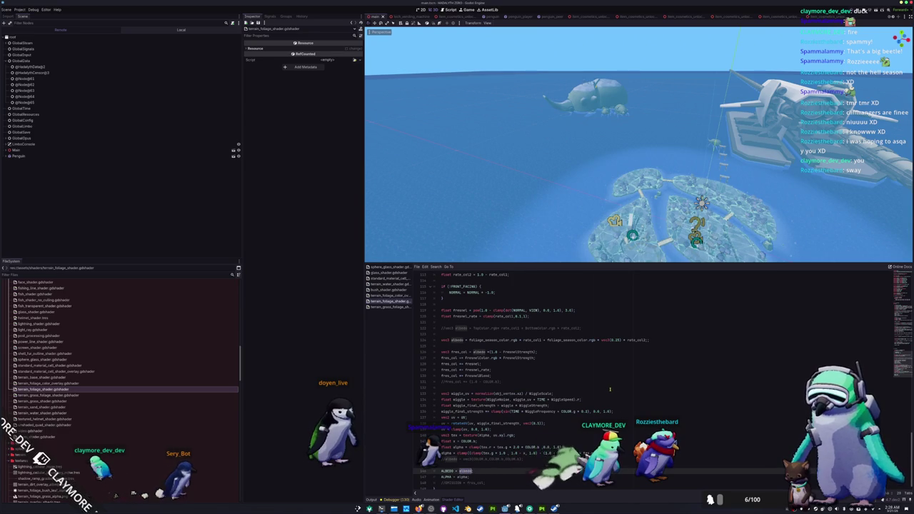
{"action": "scroll", "coordinate": [612, 391], "scroll_direction": "up", "scroll_amount": 2}
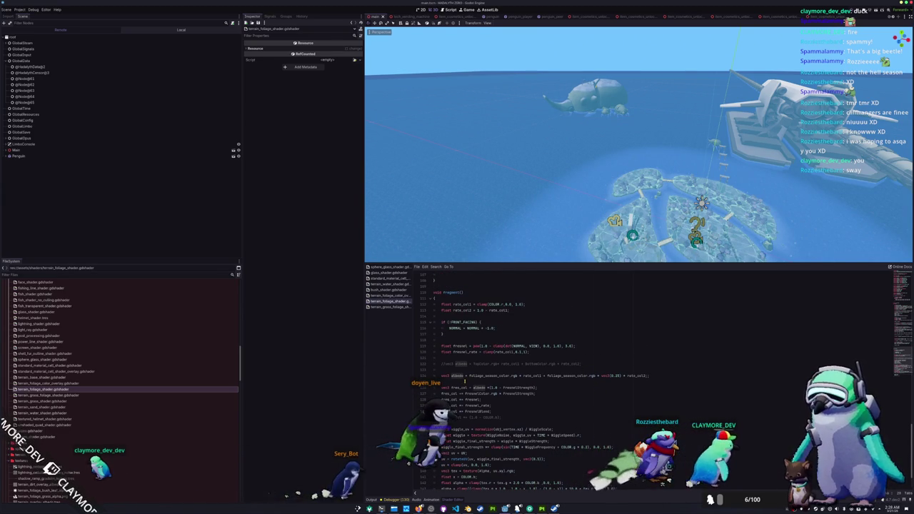
{"action": "scroll", "coordinate": [465, 382], "scroll_direction": "down", "scroll_amount": 2}
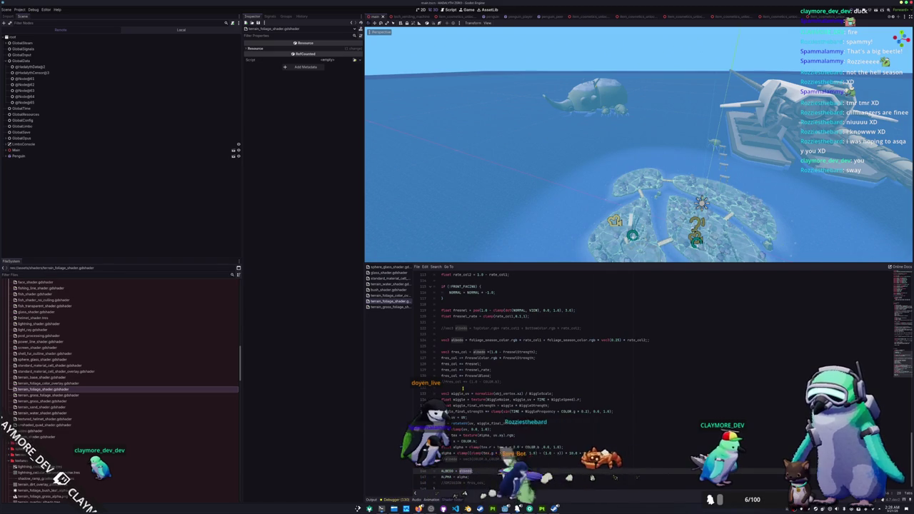
{"action": "scroll", "coordinate": [463, 389], "scroll_direction": "up", "scroll_amount": 2}
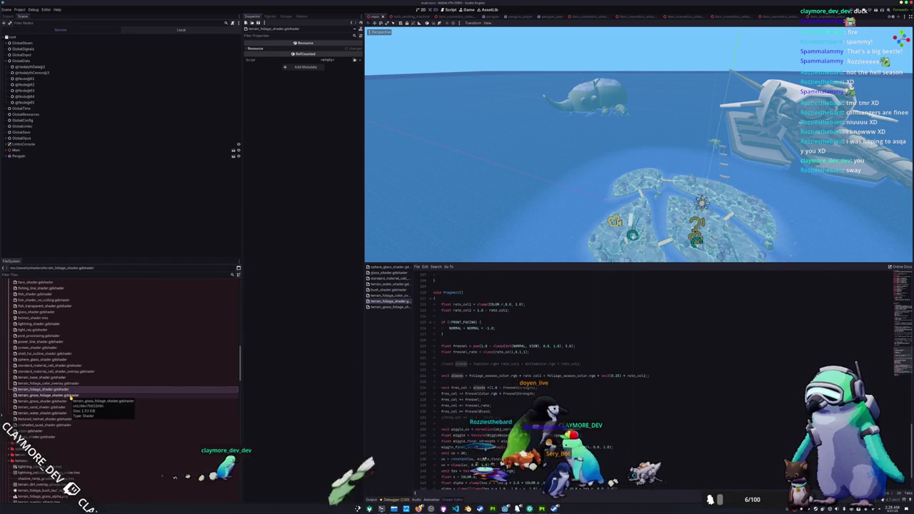
{"action": "scroll", "coordinate": [66, 408], "scroll_direction": "up", "scroll_amount": 4}
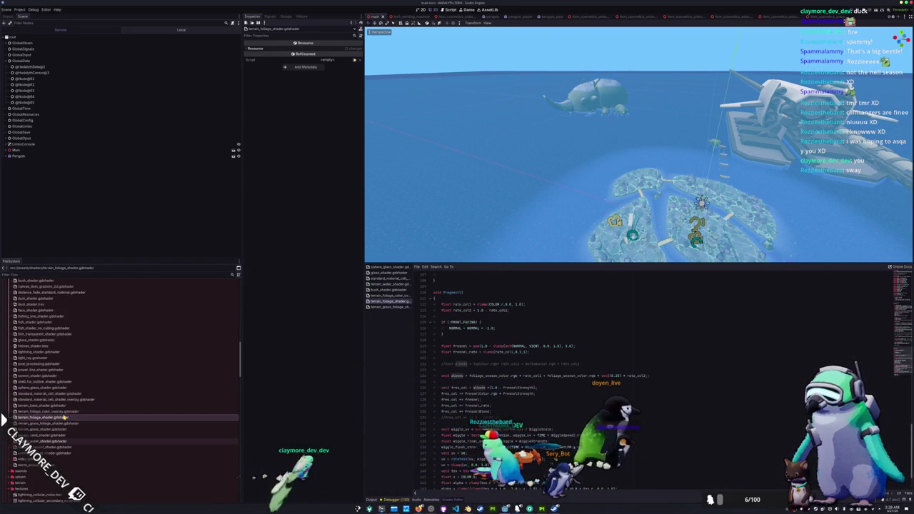
{"action": "double_click", "coordinate": [36, 308]}
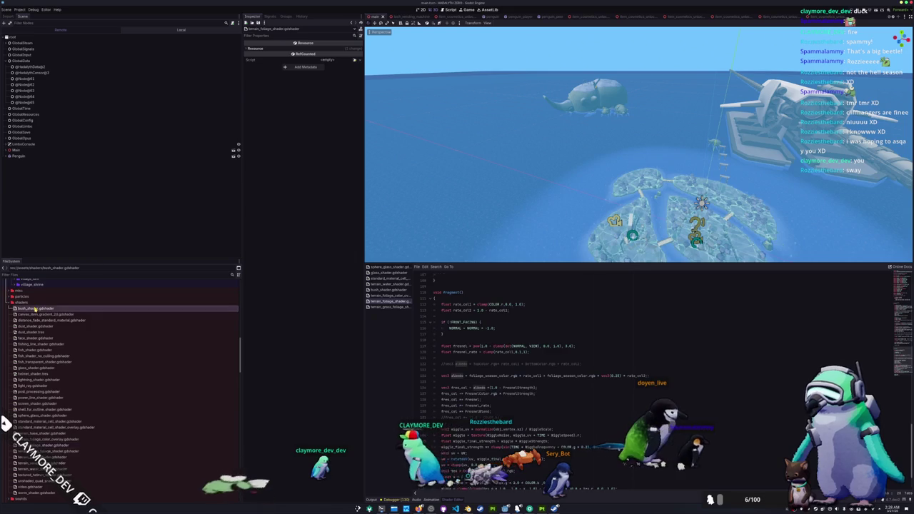
- Fly the viewport camera over the village toward the river and bridge
{"action": "scroll", "coordinate": [443, 381], "scroll_direction": "down", "scroll_amount": 5}
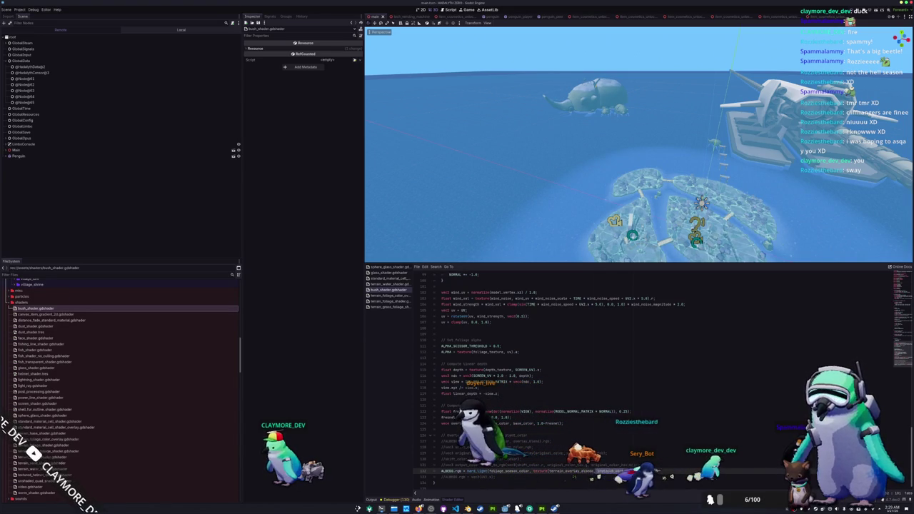
{"action": "scroll", "coordinate": [638, 142], "scroll_direction": "up", "scroll_amount": 5}
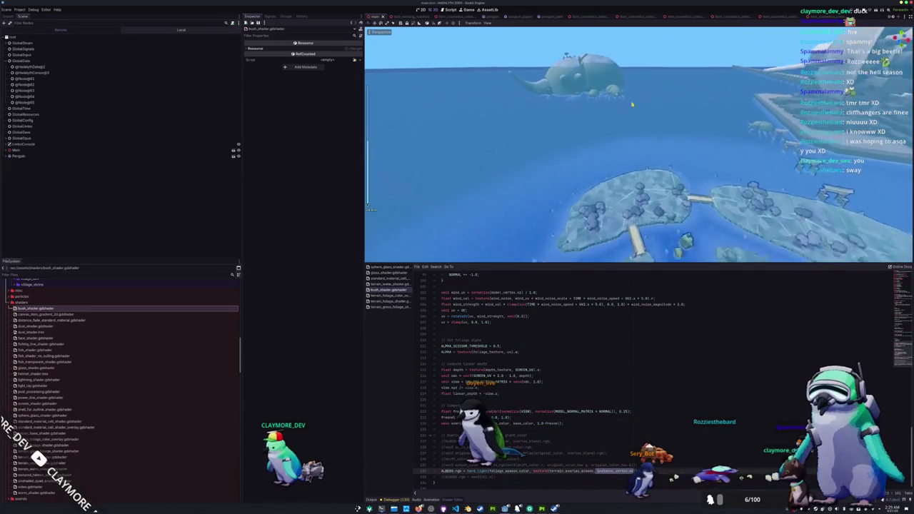
{"action": "key", "text": "w"}
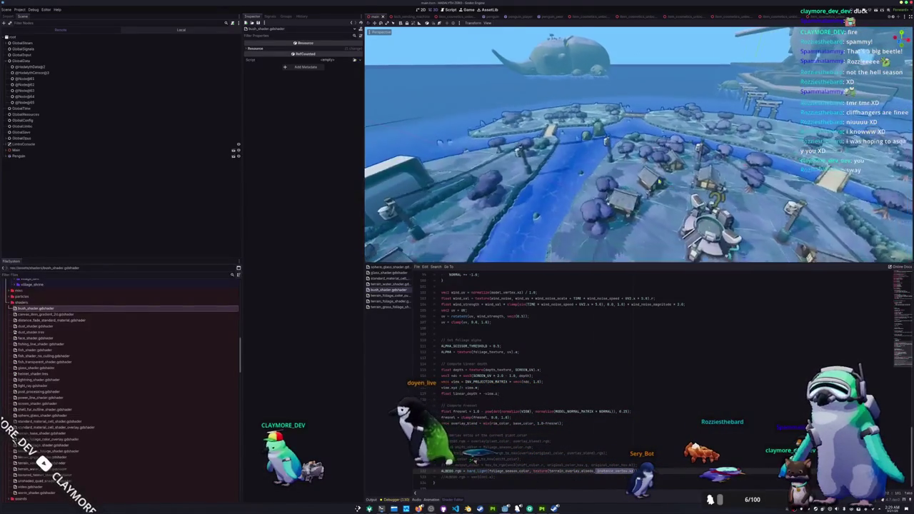
{"action": "key", "text": "w"}
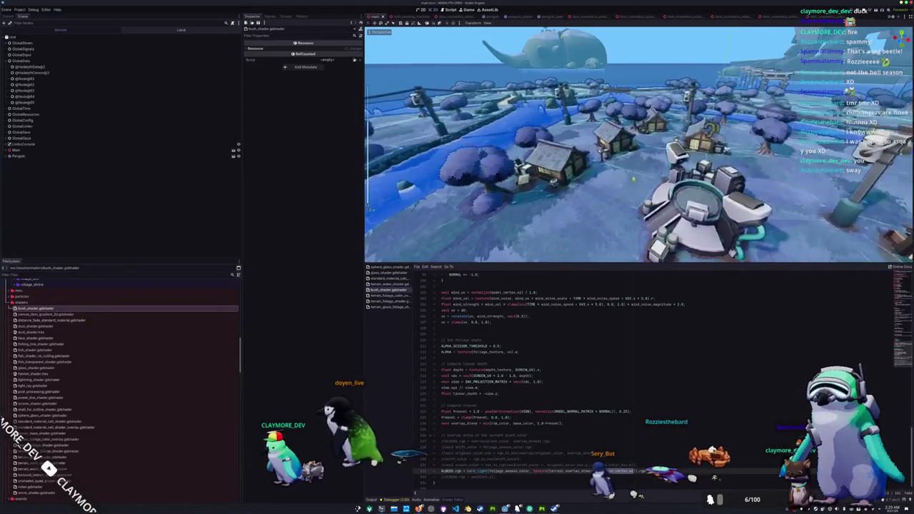
{"action": "key", "text": "w"}
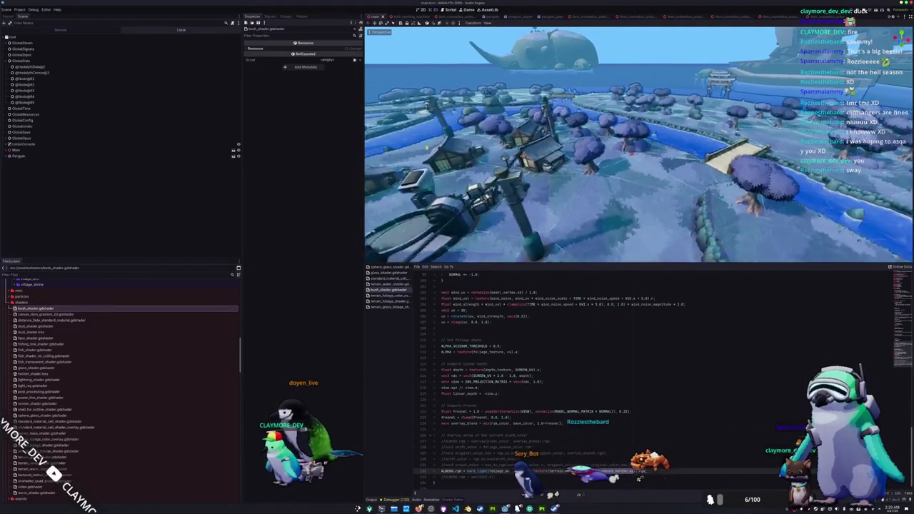
{"action": "key", "text": "w"}
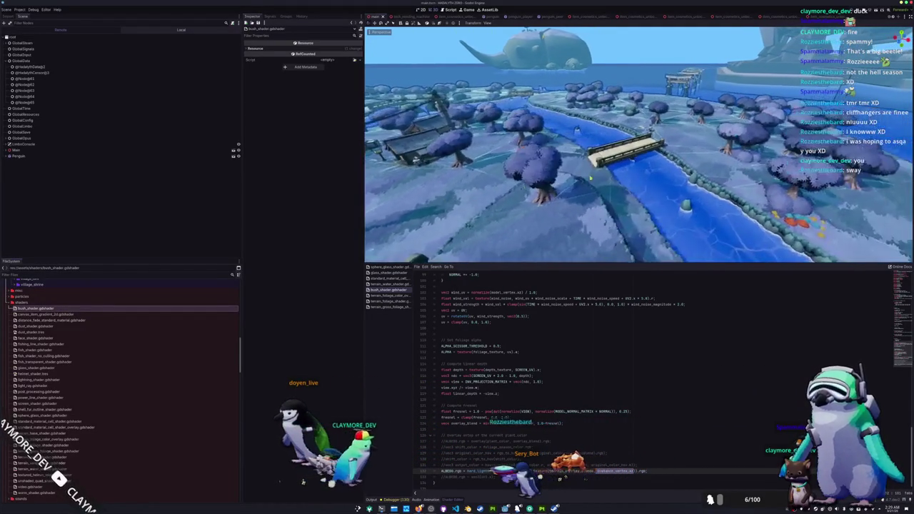
{"action": "key", "text": "s"}
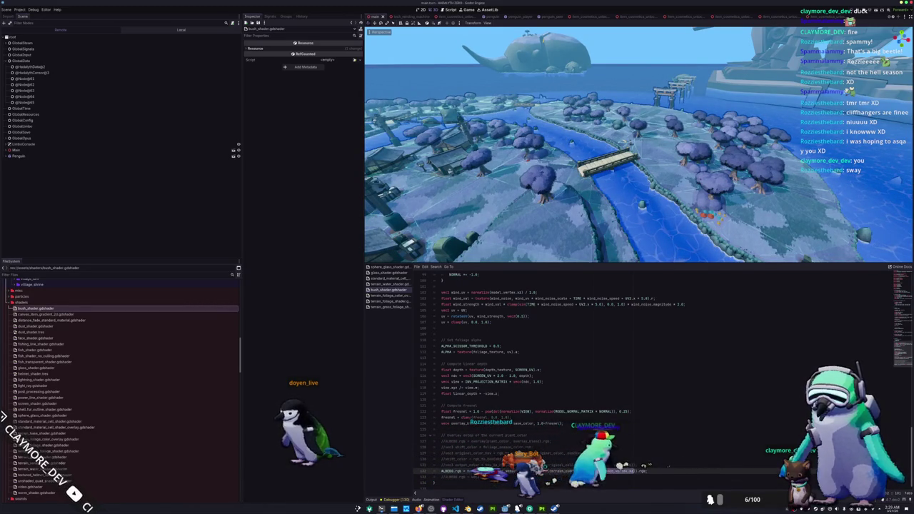
{"action": "scroll", "coordinate": [553, 405], "scroll_direction": "up", "scroll_amount": 20}
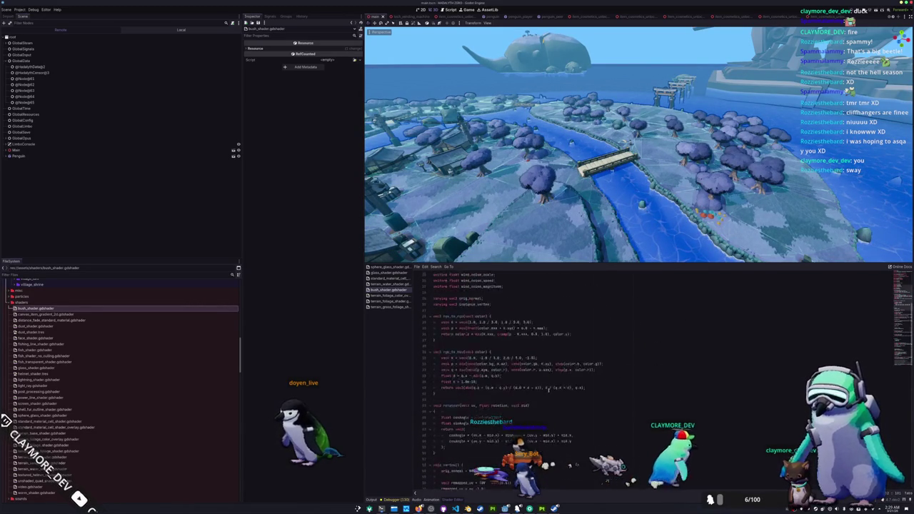
- Add 'instance uniform bool use_position_color = true;' near the top of bush_shader
{"action": "scroll", "coordinate": [552, 404], "scroll_direction": "up", "scroll_amount": 7}
{"action": "left_click", "coordinate": [462, 286]}
{"action": "key", "text": "Return"}
{"action": "key", "text": "Return"}
{"action": "key", "text": "Up"}
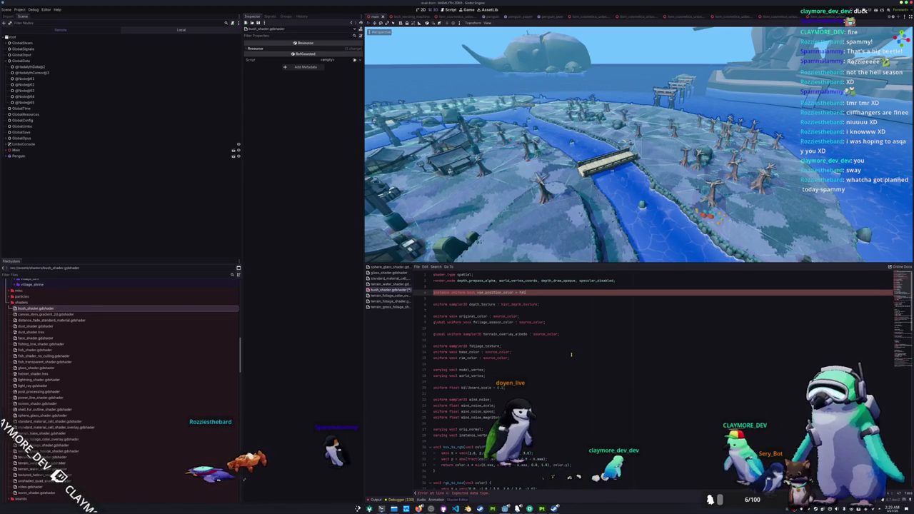
{"action": "type", "text": "= frue;"}
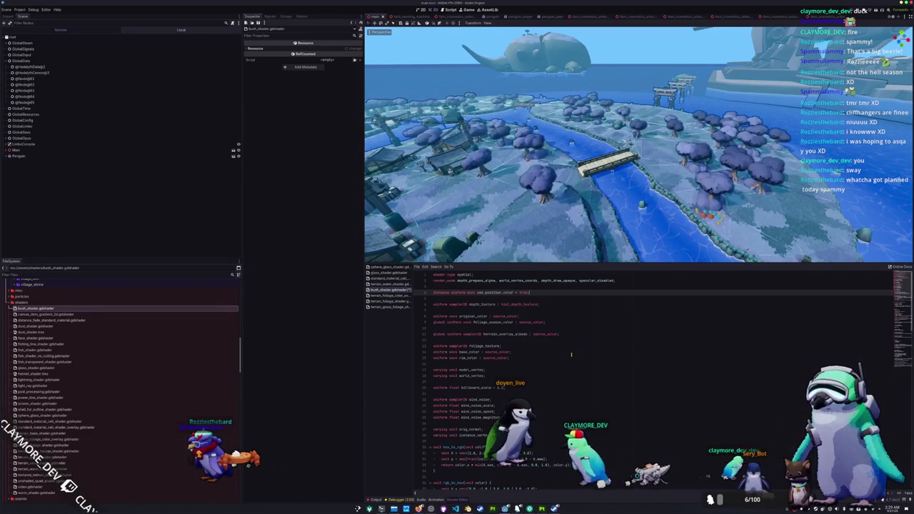
- Insert a new line above the ALBEDO assignment to begin an if statement
{"action": "scroll", "coordinate": [571, 338], "scroll_direction": "down", "scroll_amount": 1}
{"action": "scroll", "coordinate": [570, 339], "scroll_direction": "down", "scroll_amount": 20}
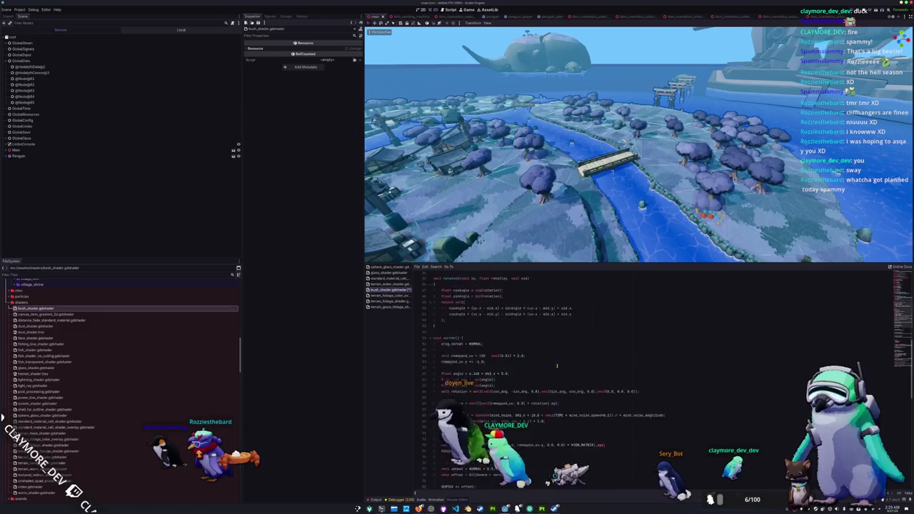
{"action": "scroll", "coordinate": [539, 380], "scroll_direction": "down", "scroll_amount": 1}
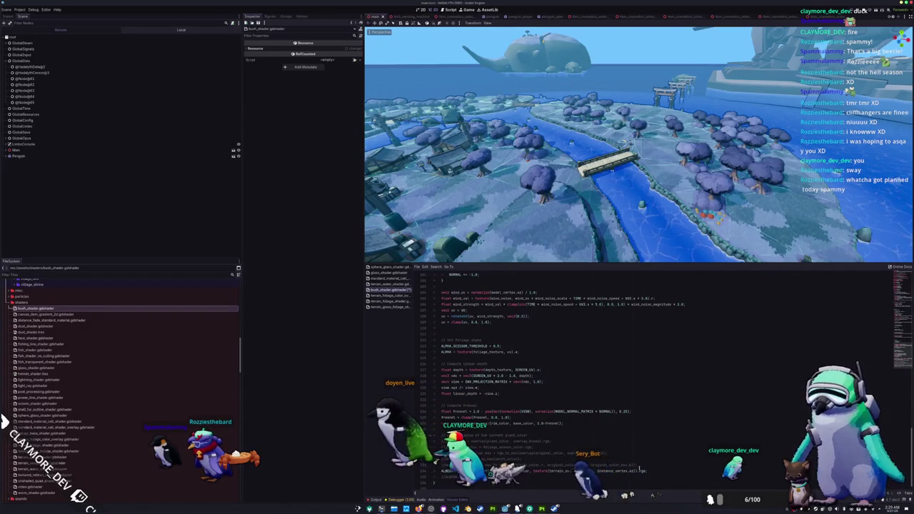
{"action": "key", "text": "Return"}
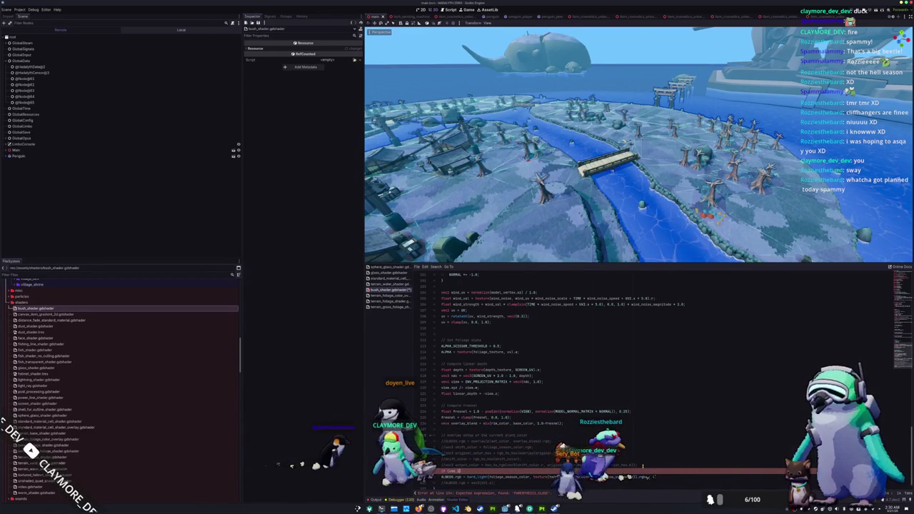
- Wrap the ALBEDO assignment in an if (use_position_color) block
{"action": "scroll", "coordinate": [579, 354], "scroll_direction": "up", "scroll_amount": 20}
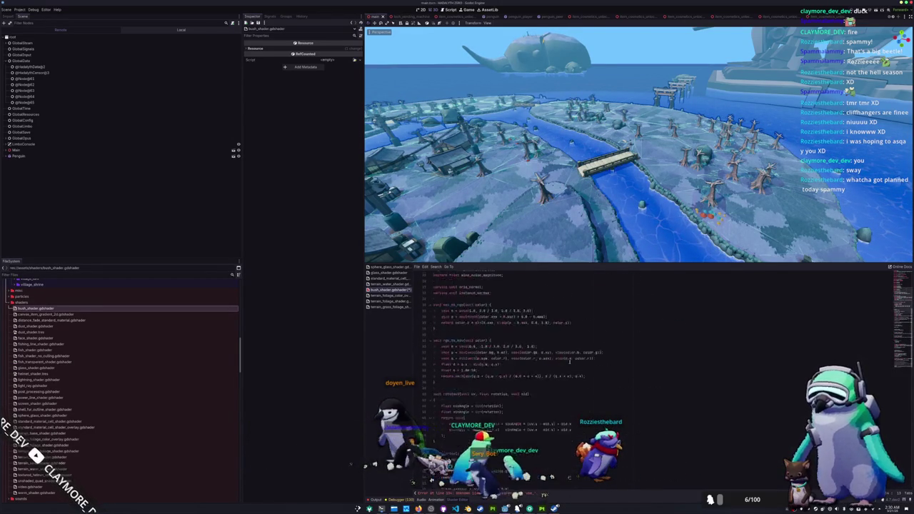
{"action": "left_click", "coordinate": [500, 292]}
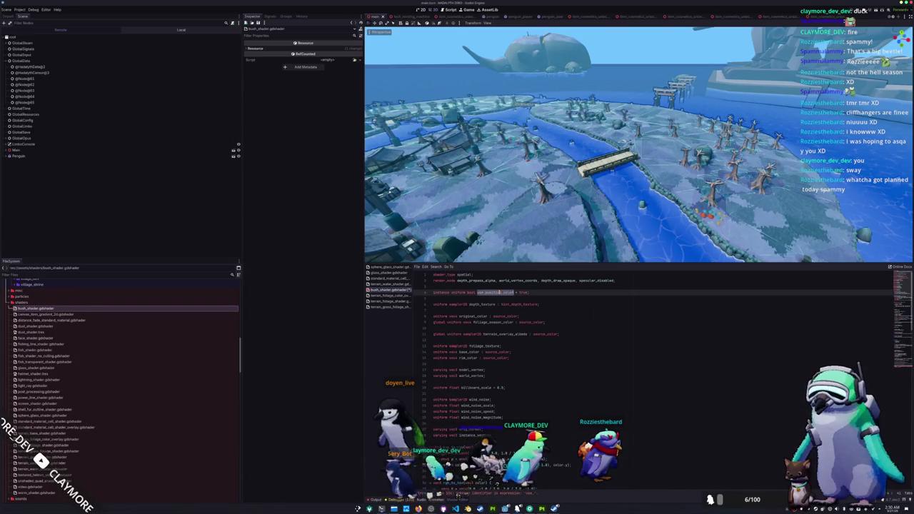
{"action": "scroll", "coordinate": [578, 354], "scroll_direction": "down", "scroll_amount": 20}
{"action": "type", "text": "position_color) {"}
{"action": "key", "text": "Return"}
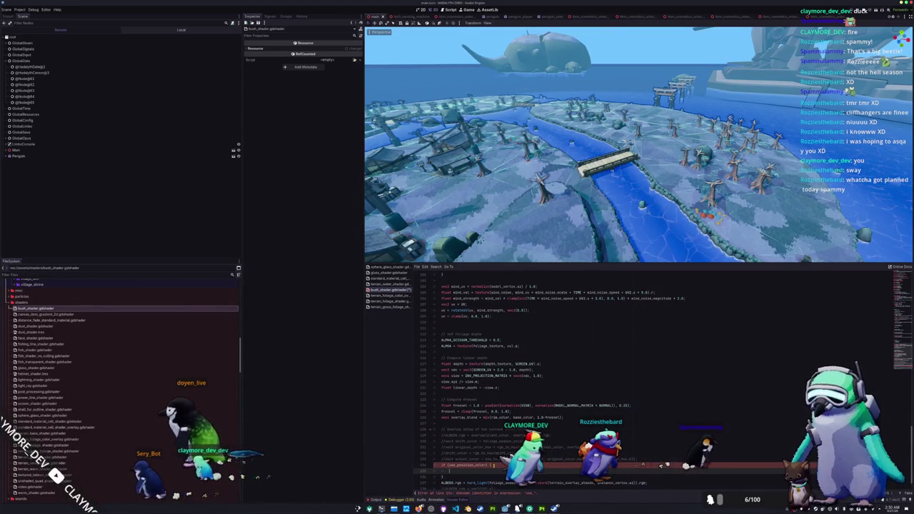
{"action": "type", "text": "}"}
{"action": "key", "text": "alt+Up"}
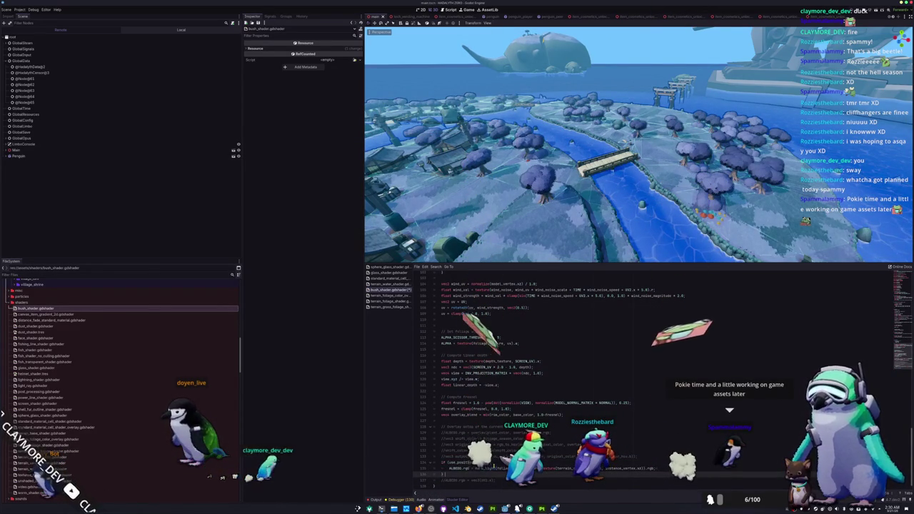
- Add an else branch assigning ALBEDO a vec3 colour, undoing edits until the shader compiles
{"action": "type", "text": "else {"}
{"action": "key", "text": "Return"}
{"action": "type", "text": "A"}
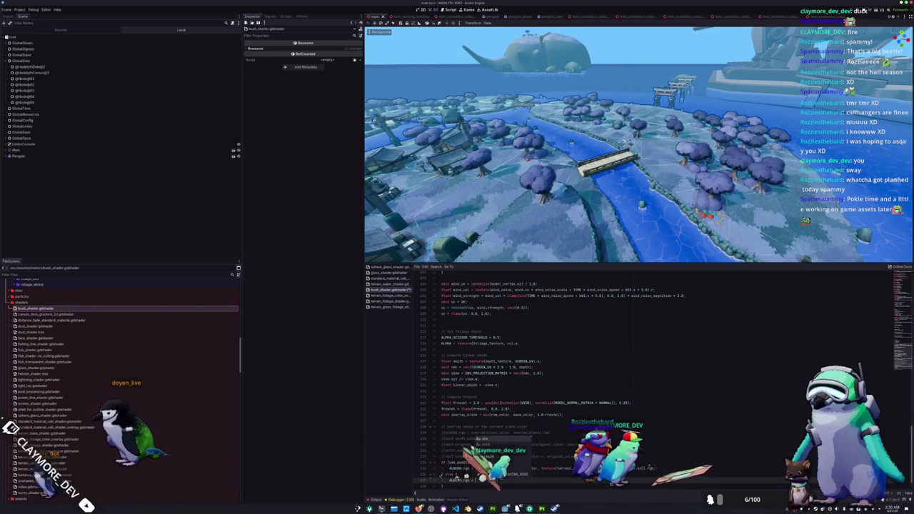
{"action": "type", "text": " ="}
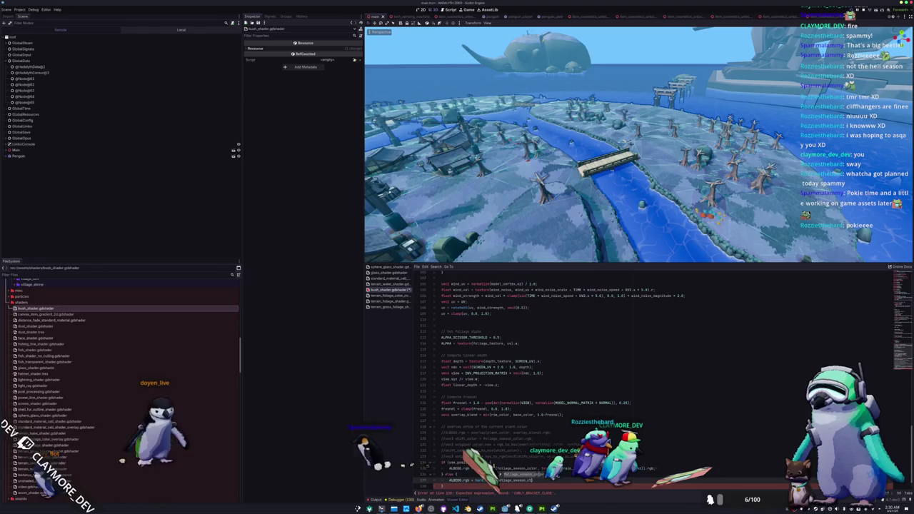
{"action": "type", "text": ", ve"}
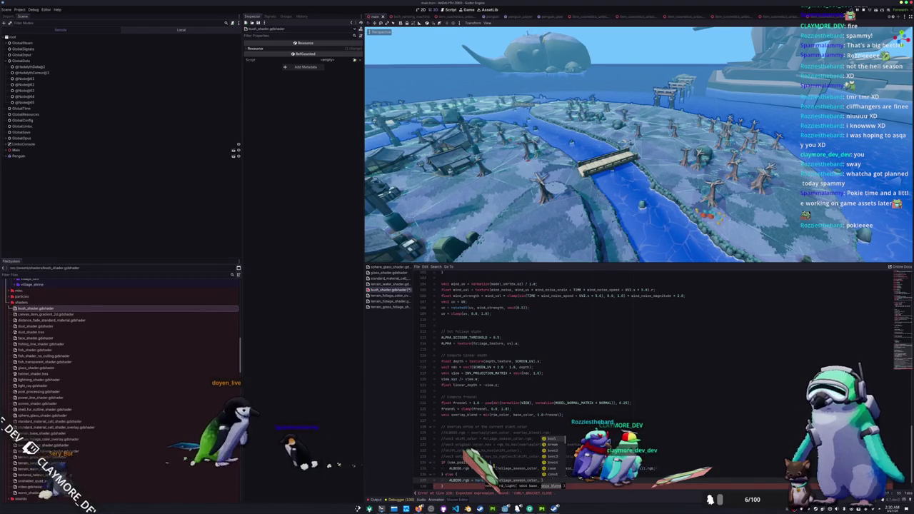
{"action": "type", "text": "c"}
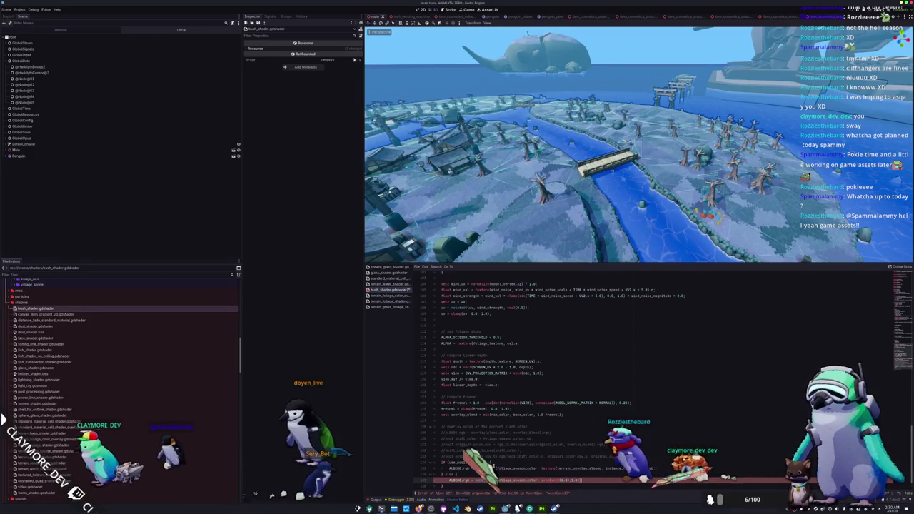
{"action": "key", "text": "ctrl+z"}
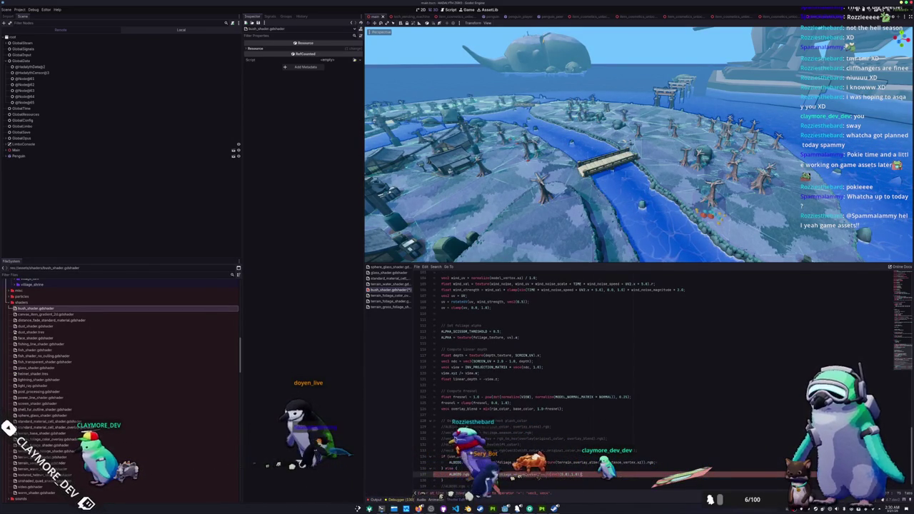
{"action": "key", "text": "ctrl+z"}
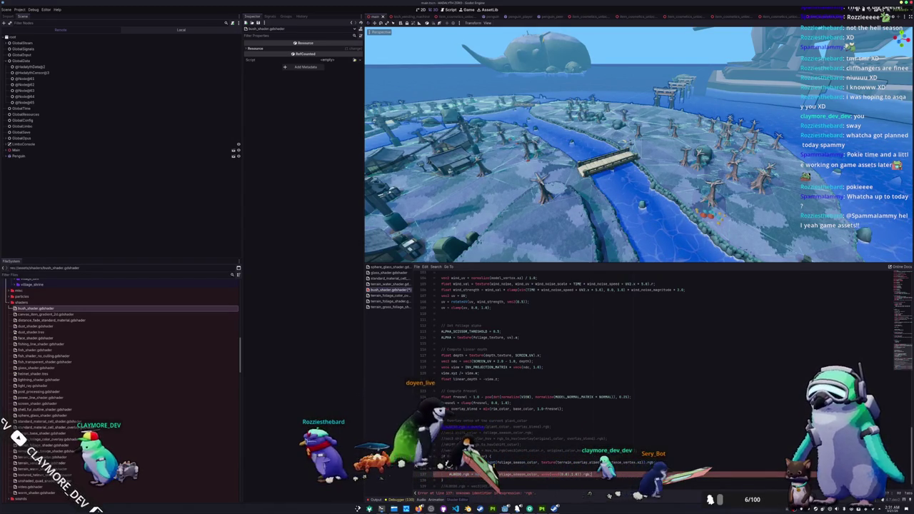
{"action": "key", "text": "ctrl+z"}
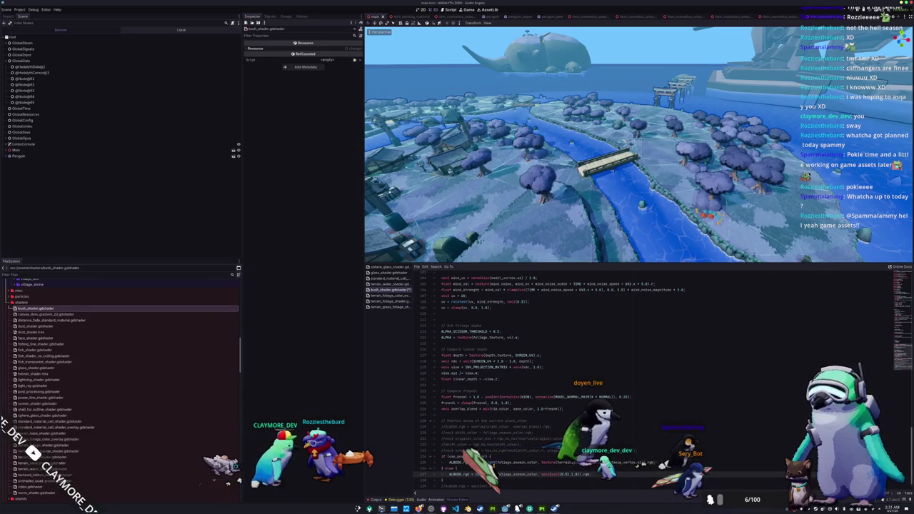
{"action": "mouse_move", "coordinate": [457, 162]}
{"action": "left_mouse_down"}
{"action": "mouse_move", "coordinate": [512, 213]}
{"action": "mouse_move", "coordinate": [514, 91]}
{"action": "left_mouse_up"}
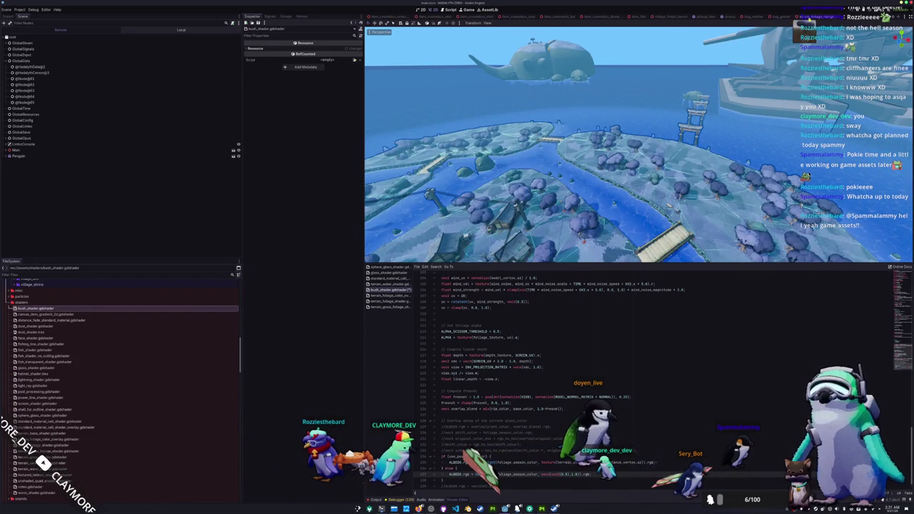
- Switch to bug_mother, view the beetle's tree-covered back and inspect its TerrainFoliageMangrove nodes
{"action": "left_click", "coordinate": [755, 17]}
{"action": "scroll", "coordinate": [618, 143], "scroll_direction": "up", "scroll_amount": 10}
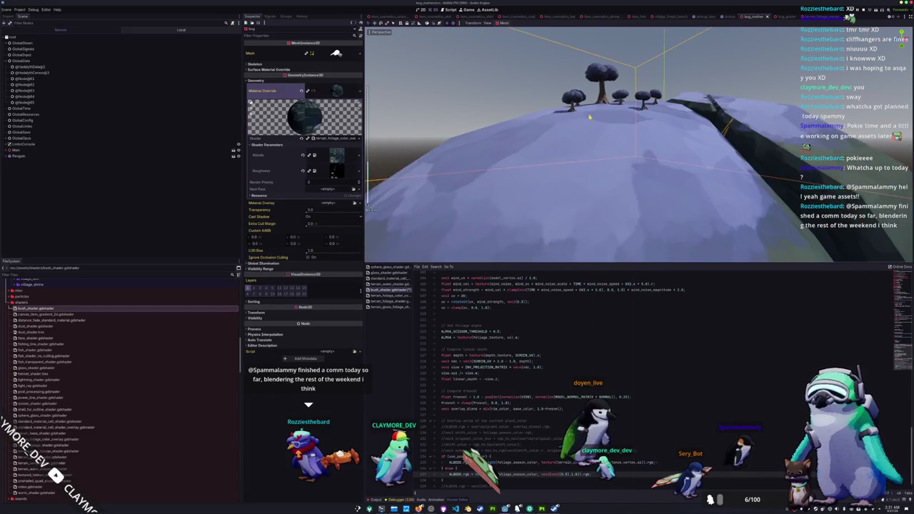
{"action": "left_click_drag", "start_coordinate": [590, 117], "coordinate": [628, 141]}
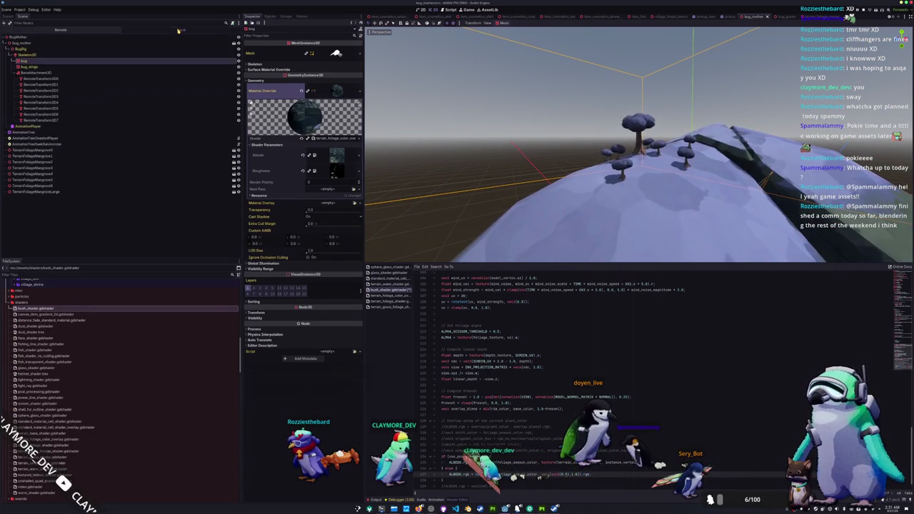
{"action": "left_click", "coordinate": [34, 150]}
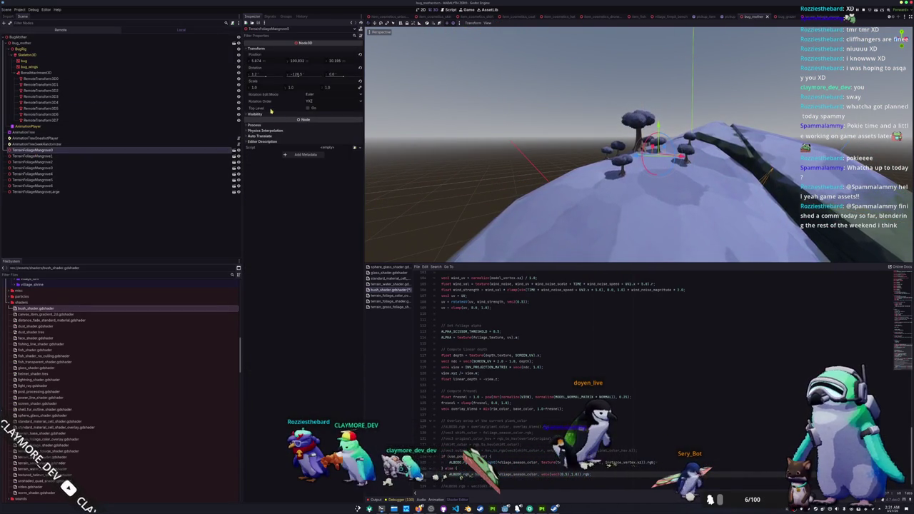
{"action": "left_click", "coordinate": [23, 157]}
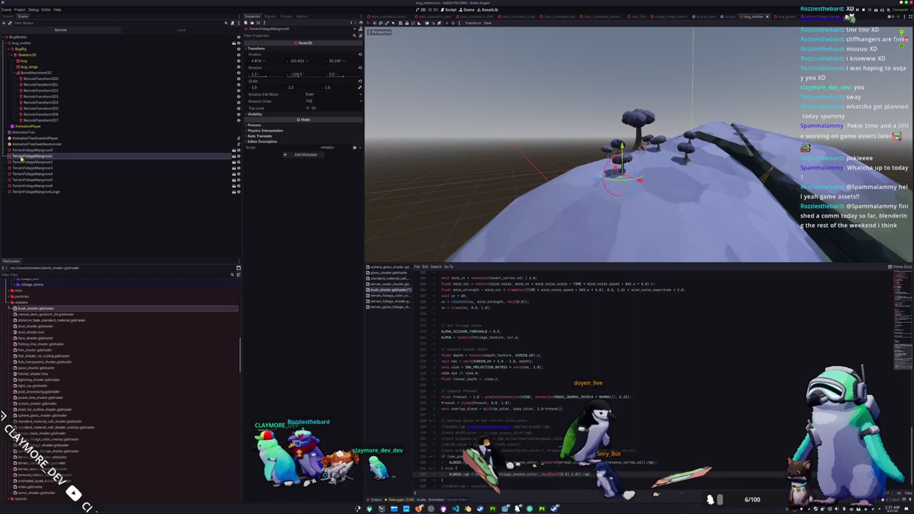
- Make TerrainFoliageMangrove0's children editable and show mangrove_0's instance shader parameters
{"action": "left_click", "coordinate": [36, 151]}
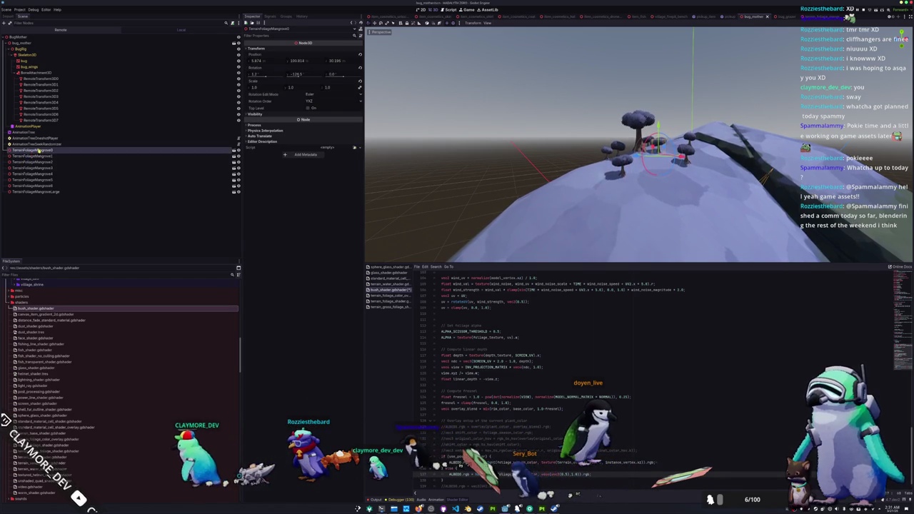
{"action": "right_click", "coordinate": [45, 150]}
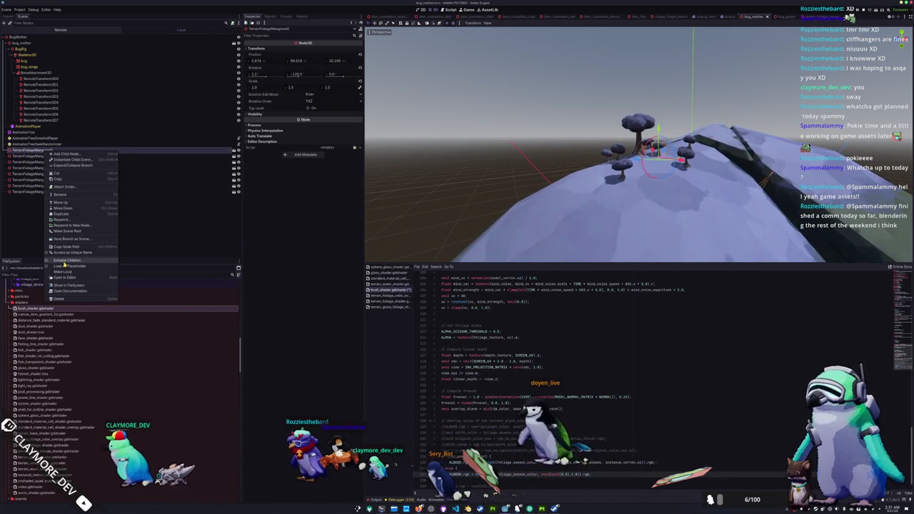
{"action": "left_click", "coordinate": [65, 261]}
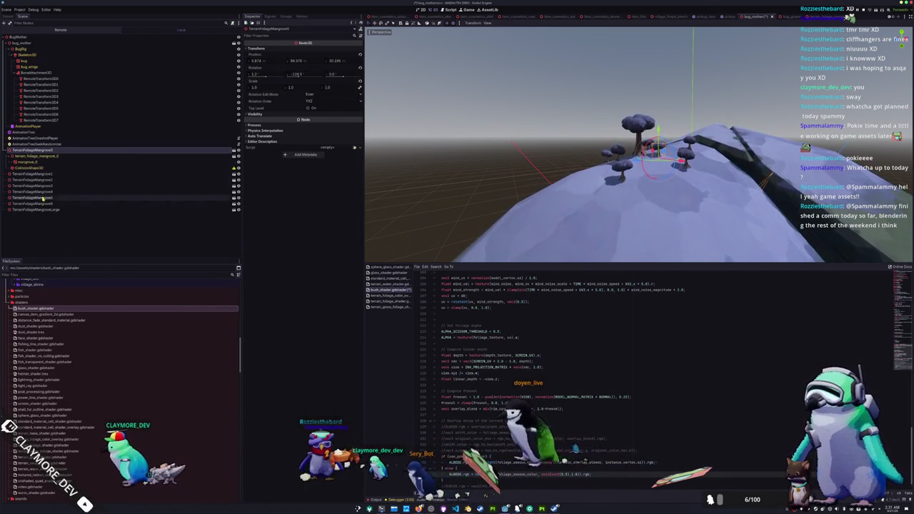
{"action": "left_click", "coordinate": [50, 162]}
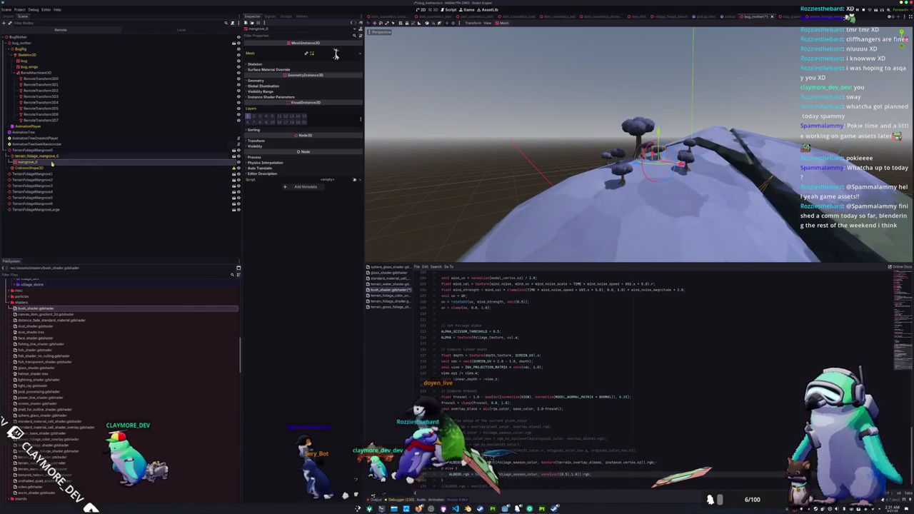
{"action": "left_click", "coordinate": [285, 97]}
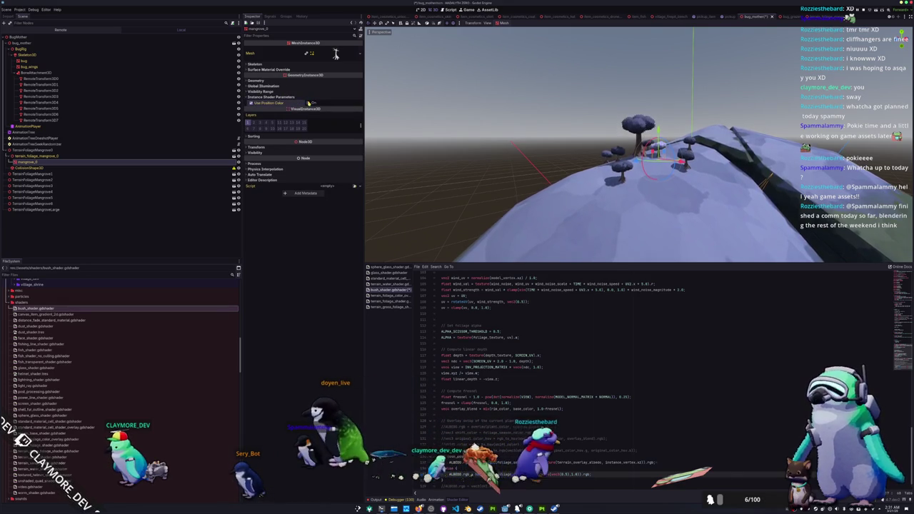
- Orbit around the mangrove trees and save the bug_mother scene
{"action": "scroll", "coordinate": [531, 177], "scroll_direction": "up", "scroll_amount": 5}
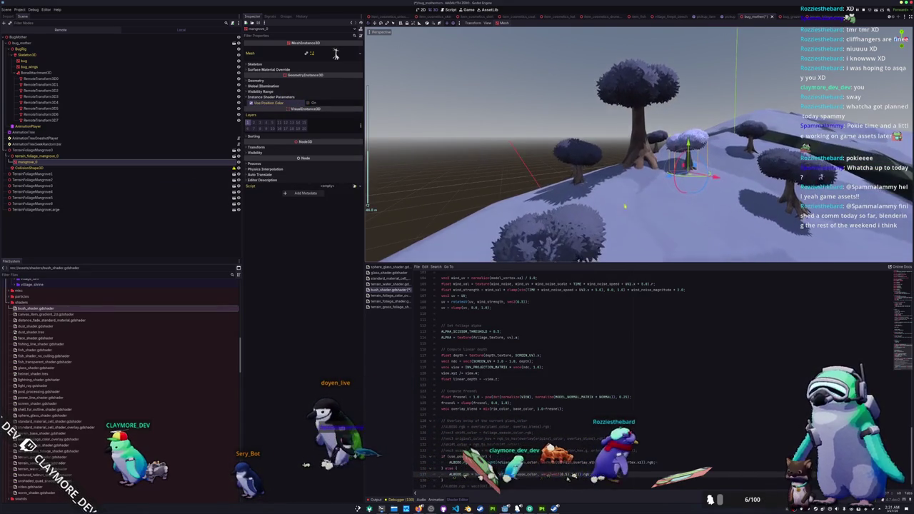
{"action": "left_click_drag", "start_coordinate": [618, 211], "coordinate": [714, 171]}
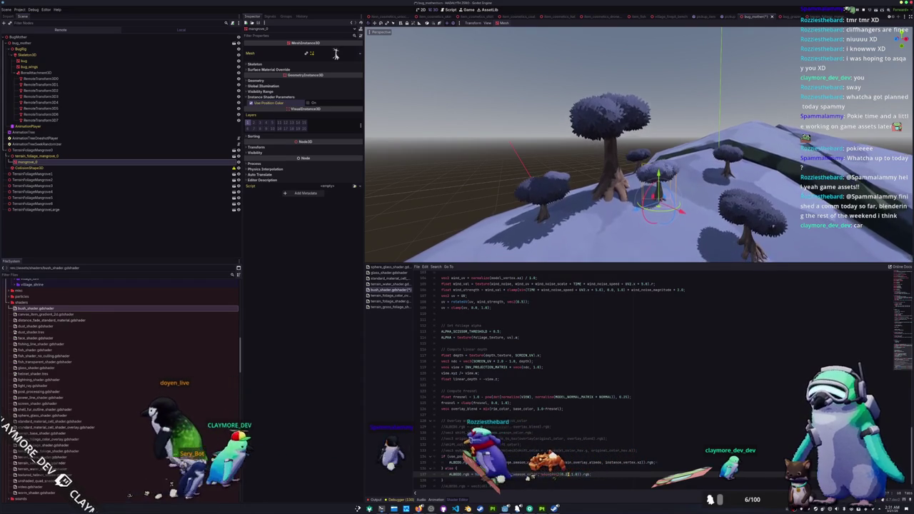
{"action": "key", "text": "ctrl+s"}
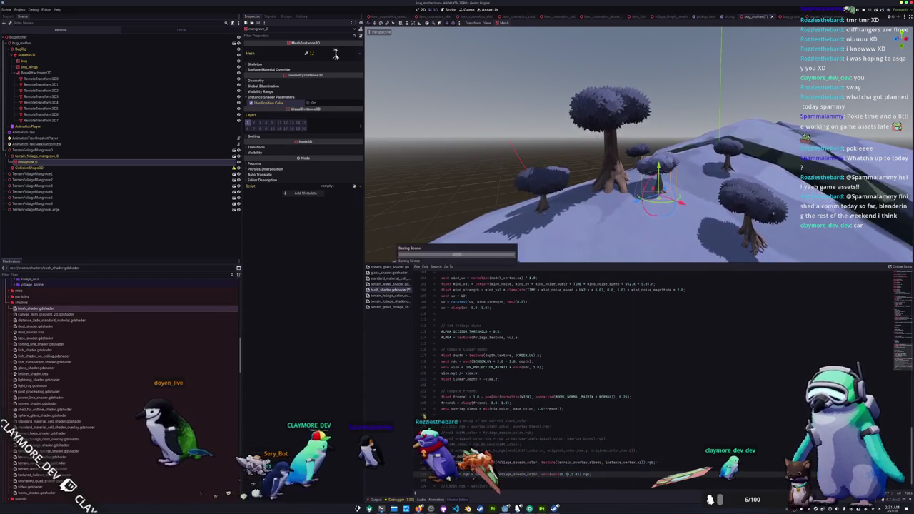
- For TerrainFoliageMangrove1–3, enable Editable Children and show each mangrove_0's instance shader parameters
{"action": "right_click", "coordinate": [25, 174]}
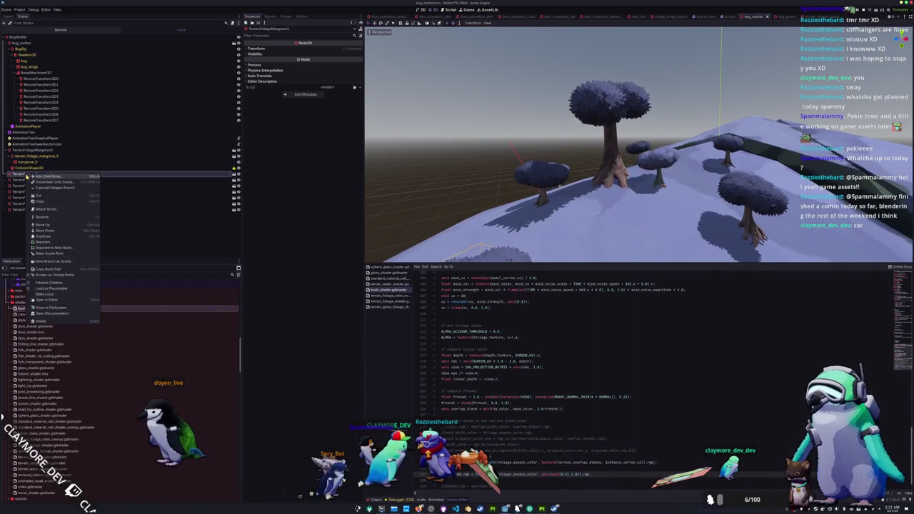
{"action": "left_click", "coordinate": [43, 283]}
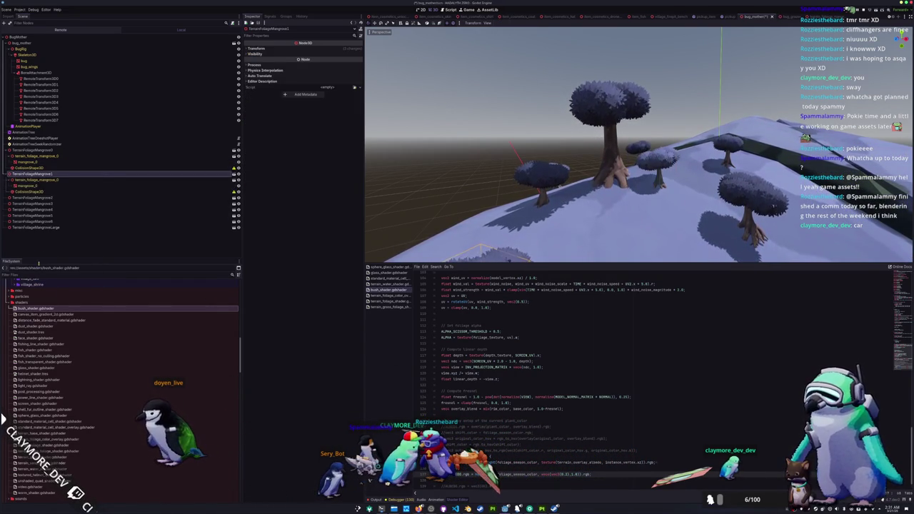
{"action": "left_click", "coordinate": [27, 185]}
{"action": "left_click", "coordinate": [275, 100]}
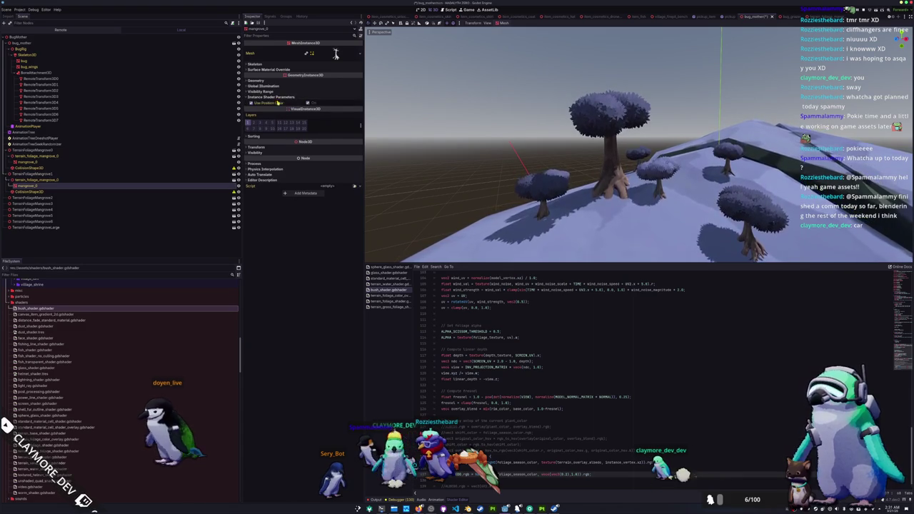
{"action": "right_click", "coordinate": [40, 199]}
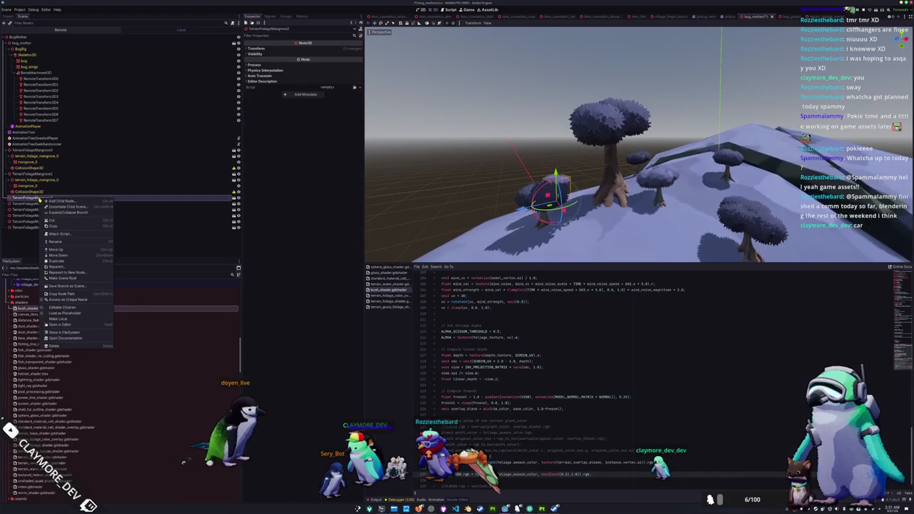
{"action": "left_click", "coordinate": [43, 309]}
{"action": "left_click", "coordinate": [37, 209]}
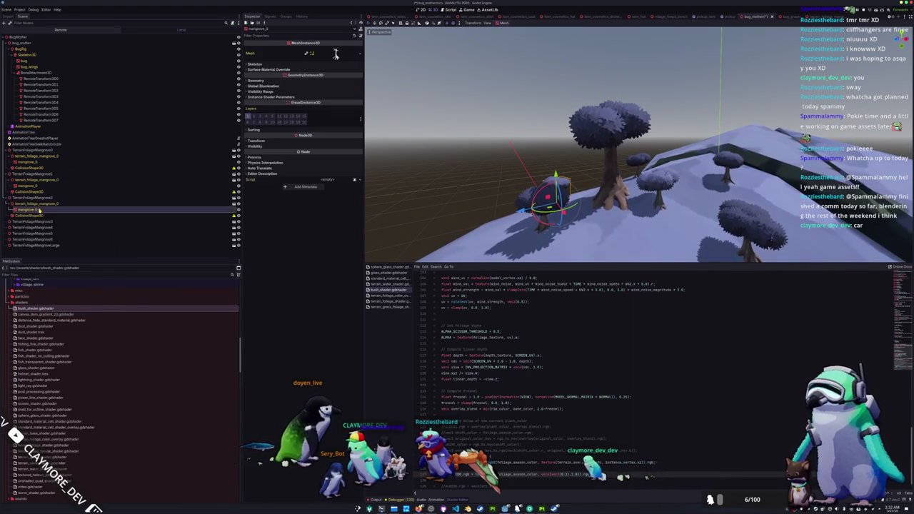
{"action": "left_click", "coordinate": [308, 98]}
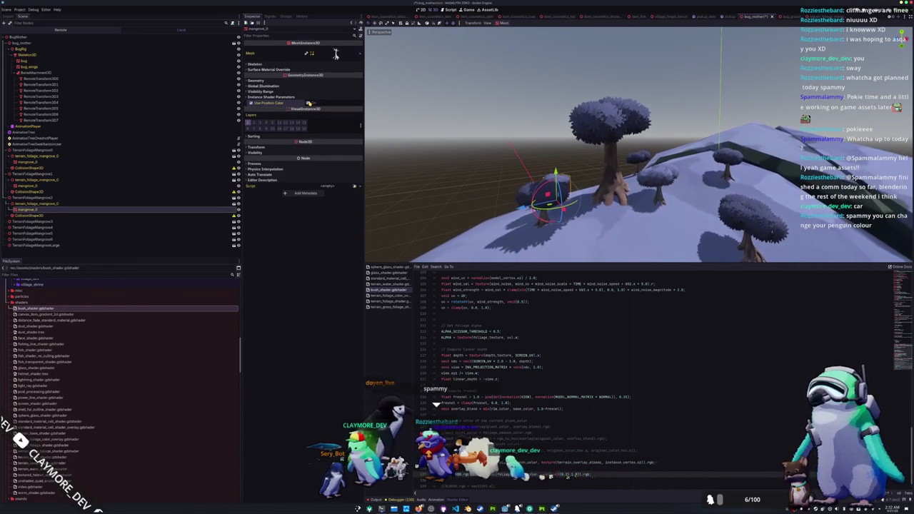
{"action": "right_click", "coordinate": [32, 222]}
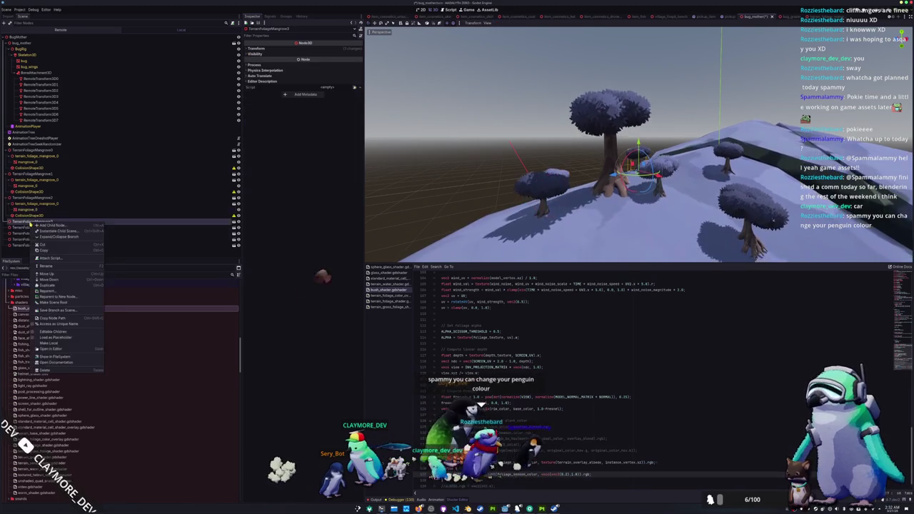
{"action": "left_click", "coordinate": [50, 332]}
{"action": "left_click", "coordinate": [42, 234]}
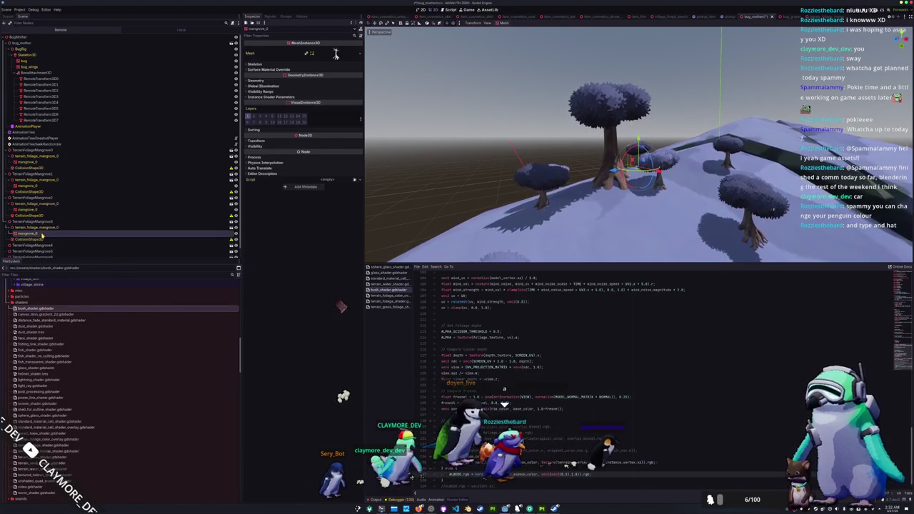
{"action": "left_click", "coordinate": [287, 97]}
- Do the same for TerrainFoliageMangrove4, 5 and 6, exposing and selecting each mangrove_0 mesh
{"action": "scroll", "coordinate": [86, 248], "scroll_direction": "down", "scroll_amount": 1}
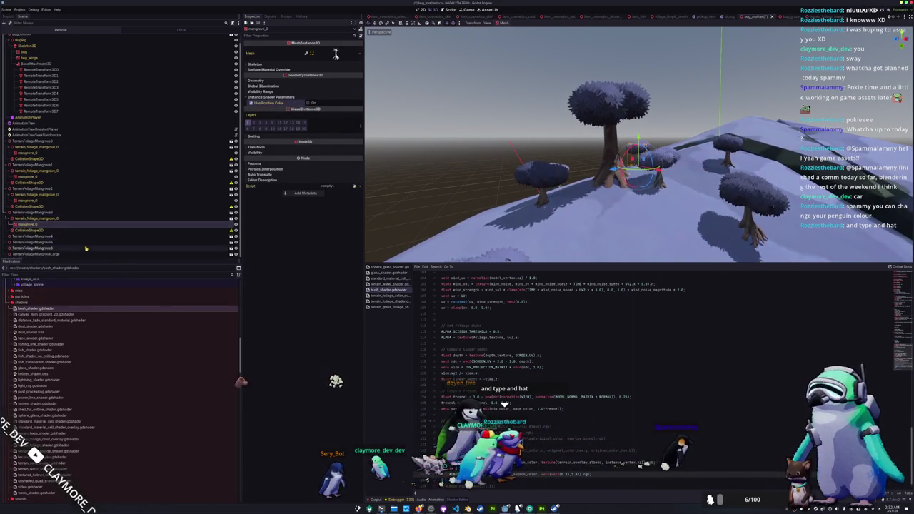
{"action": "right_click", "coordinate": [32, 237]}
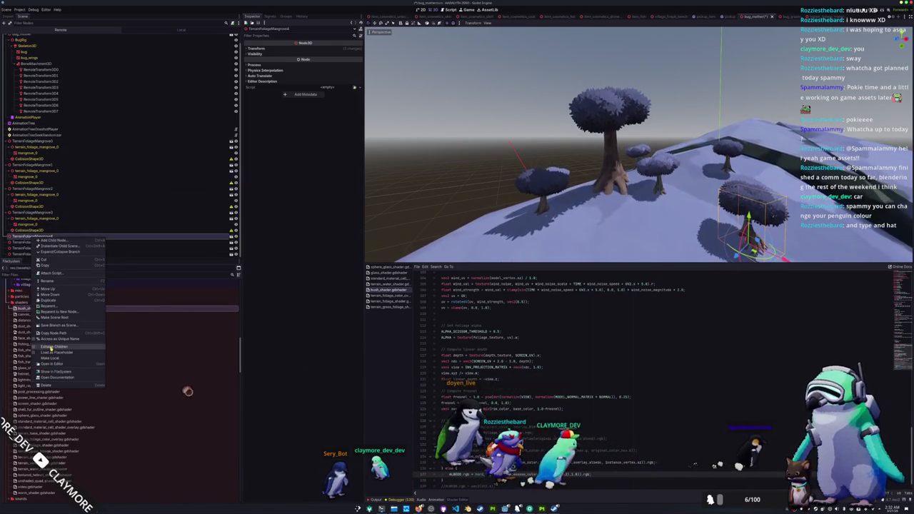
{"action": "left_click", "coordinate": [51, 347]}
{"action": "left_click", "coordinate": [71, 229]}
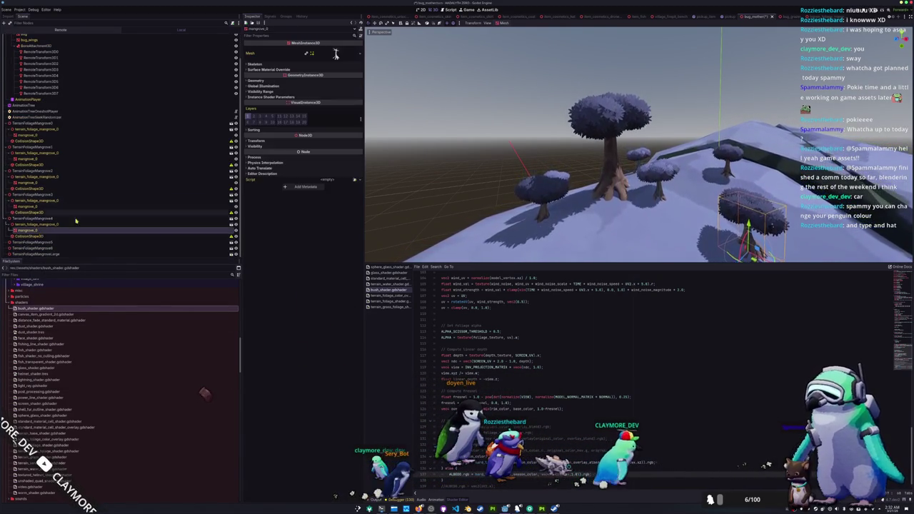
{"action": "left_click", "coordinate": [284, 98]}
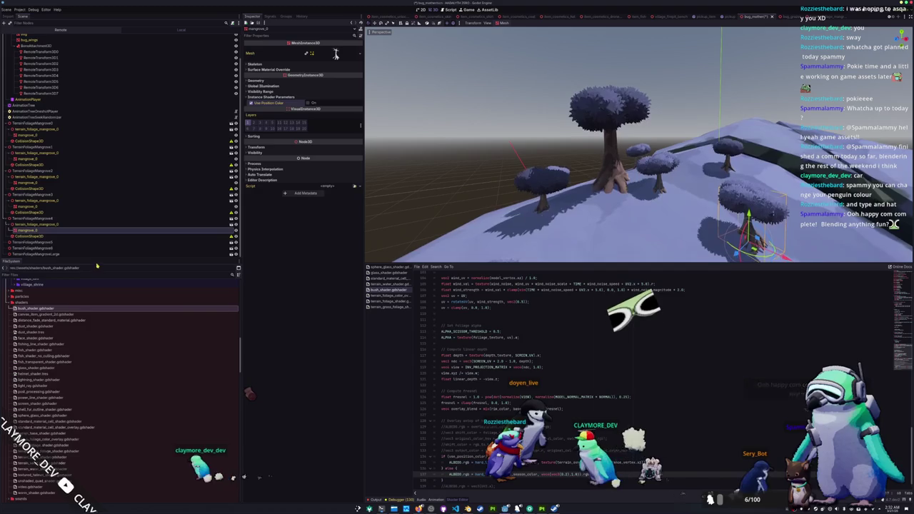
{"action": "right_click", "coordinate": [48, 243]}
{"action": "left_click", "coordinate": [58, 301]}
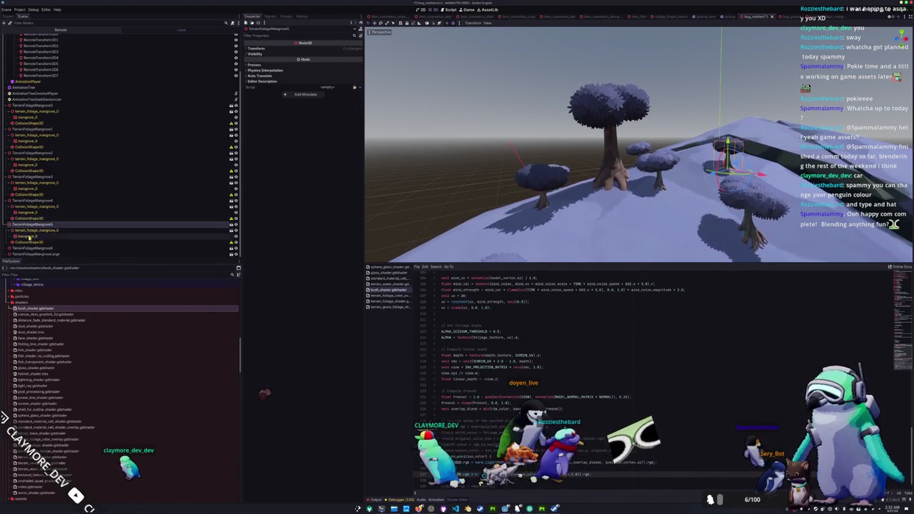
{"action": "left_click", "coordinate": [36, 236]}
{"action": "left_click", "coordinate": [282, 96]}
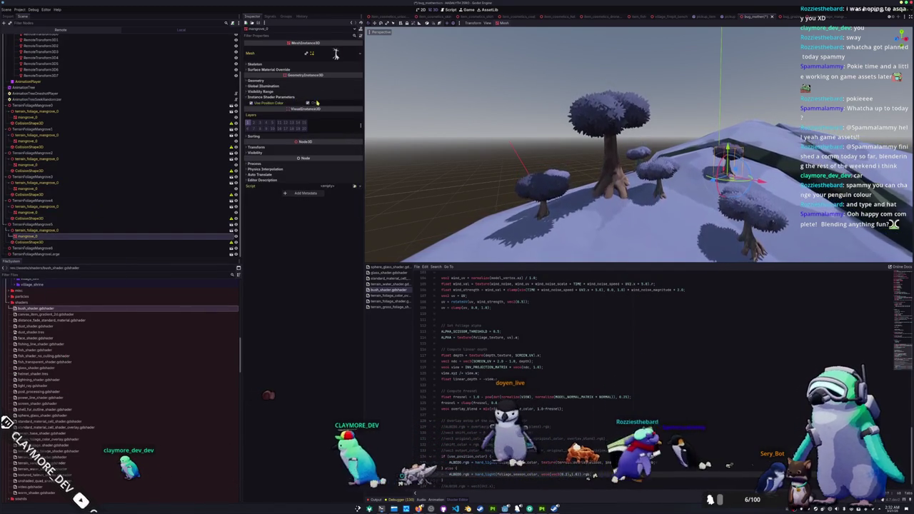
{"action": "right_click", "coordinate": [61, 248]}
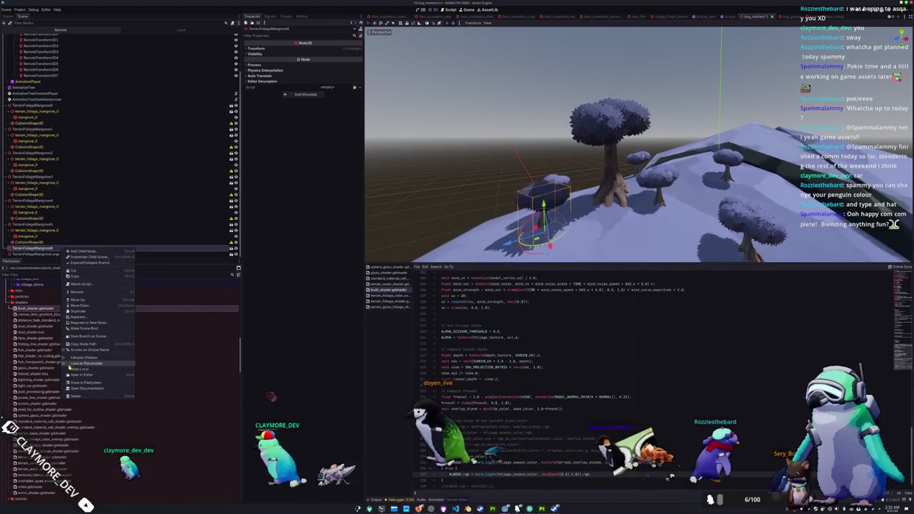
{"action": "left_click", "coordinate": [71, 281]}
{"action": "left_click", "coordinate": [27, 242]}
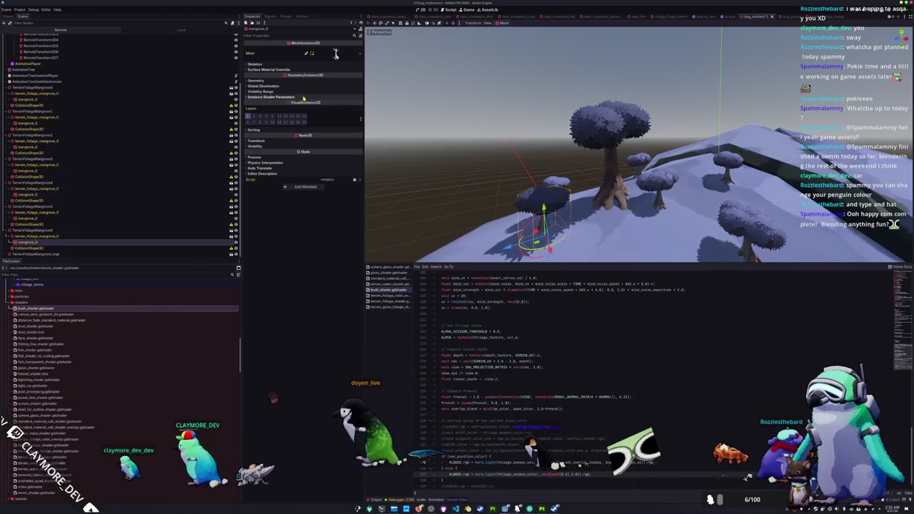
- Expose TerrainFoliageMangroveLarge's mangrove_large_0 shader parameters, then return to the bug_mother scene
{"action": "right_click", "coordinate": [43, 255]}
{"action": "left_click", "coordinate": [82, 364]}
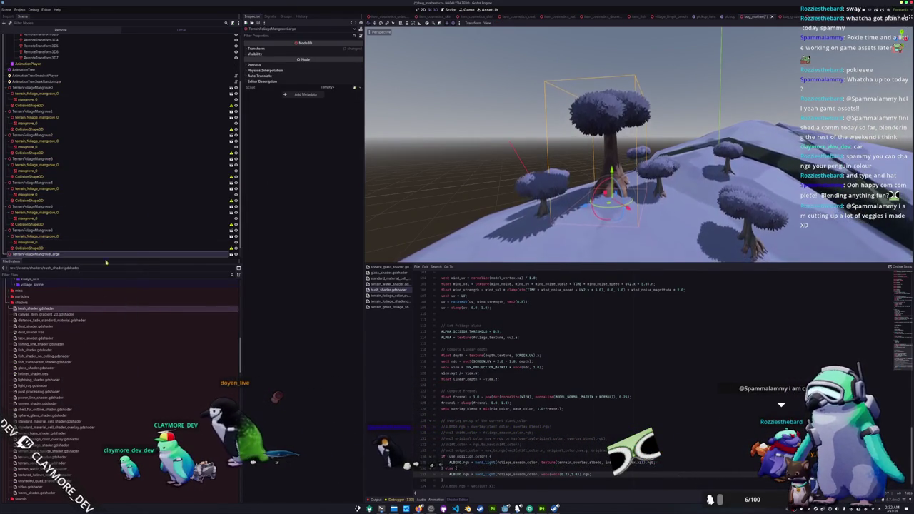
{"action": "left_click", "coordinate": [64, 254]}
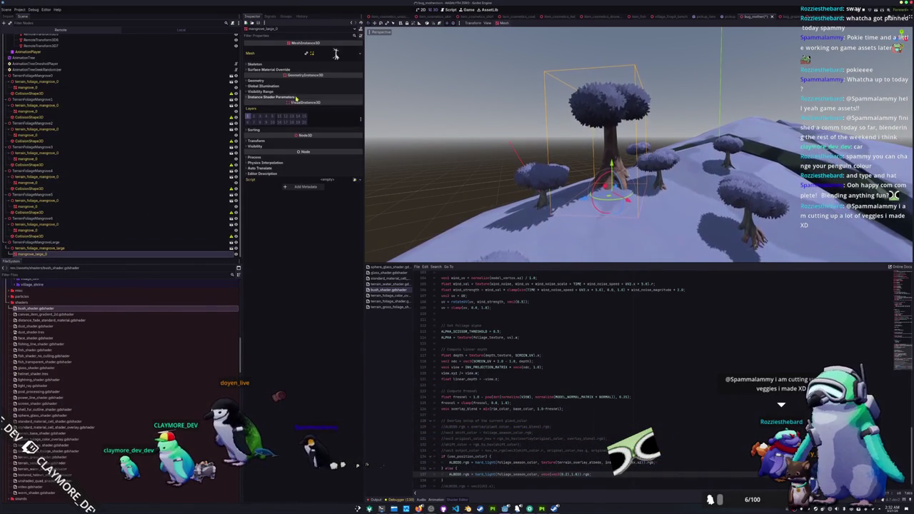
{"action": "left_click", "coordinate": [272, 97]}
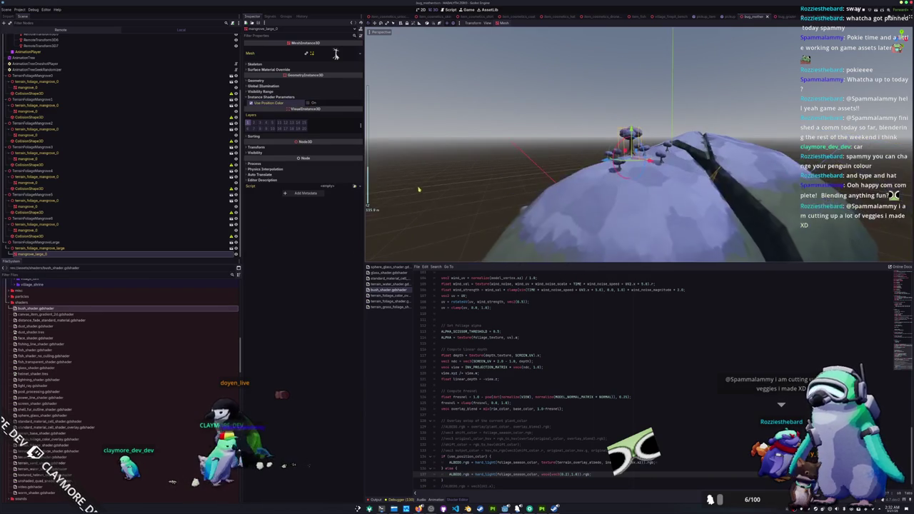
{"action": "key", "text": "ctrl+Tab"}
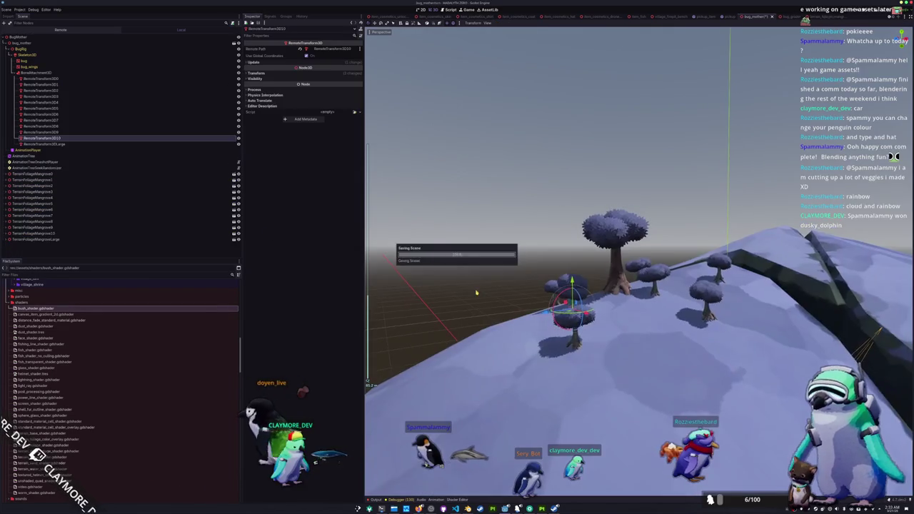
- From top view, check RemoteTransform3D6 and 7's remote paths and select TerrainFoliageMangrove7
{"action": "key", "text": "KP_7"}
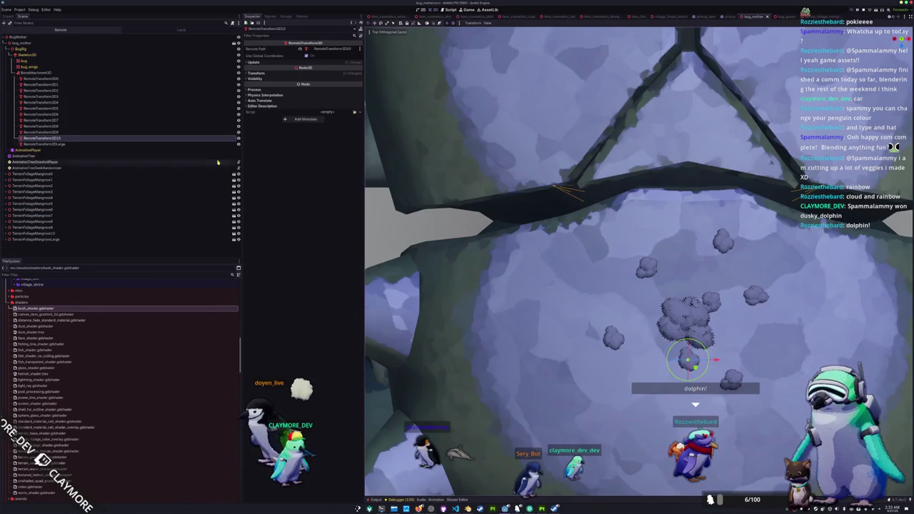
{"action": "left_click", "coordinate": [63, 120]}
{"action": "left_click", "coordinate": [64, 114]}
{"action": "left_click", "coordinate": [66, 120]}
{"action": "left_click", "coordinate": [52, 214]}
- Frame TerrainFoliageMangrove7, compare it with RemoteTransform3D7, then bring up the ClaymoreTuber debug window
{"action": "key", "text": "f"}
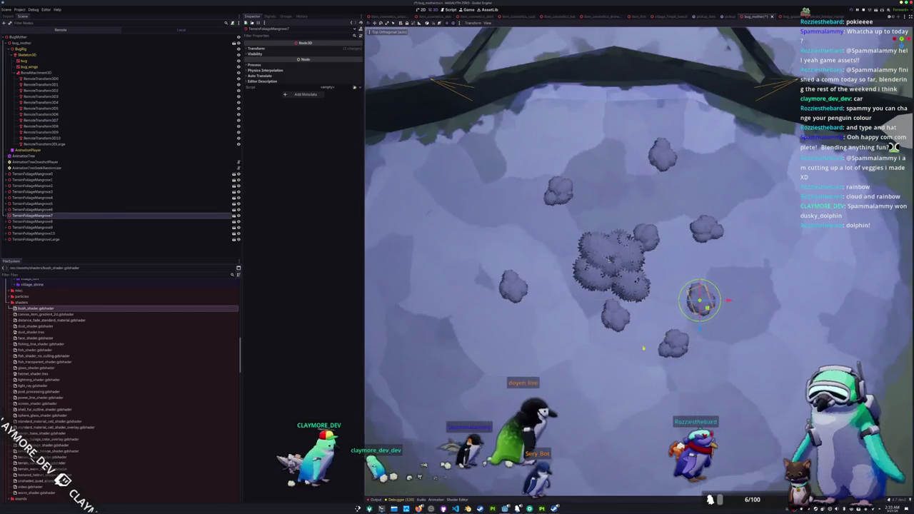
{"action": "key", "text": "KP_2"}
{"action": "key", "text": "KP_2"}
{"action": "key", "text": "KP_2"}
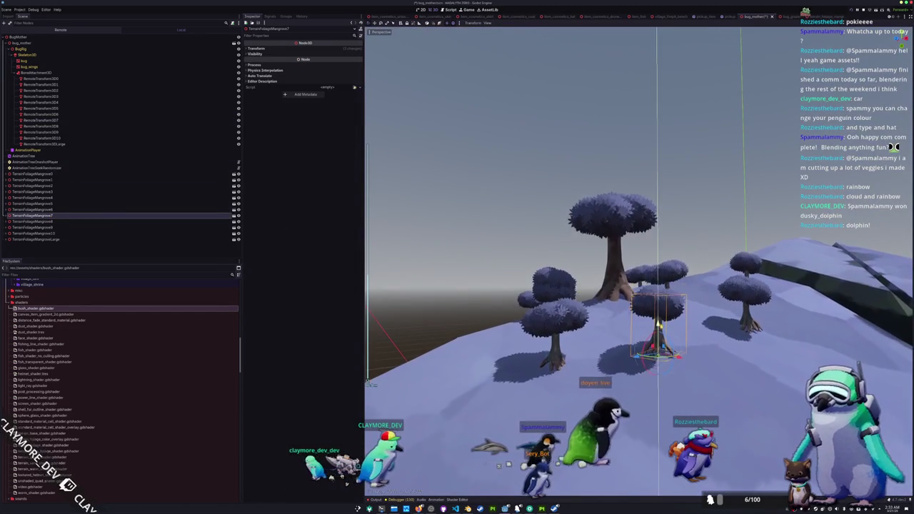
{"action": "key", "text": "KP_8"}
{"action": "key", "text": "KP_8"}
{"action": "left_click", "coordinate": [57, 121]}
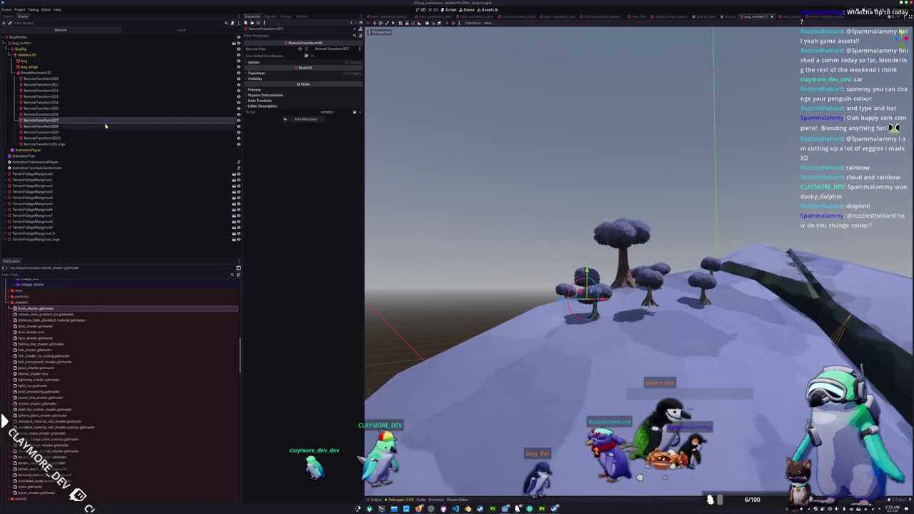
{"action": "scroll", "coordinate": [422, 151], "scroll_direction": "up", "scroll_amount": 2}
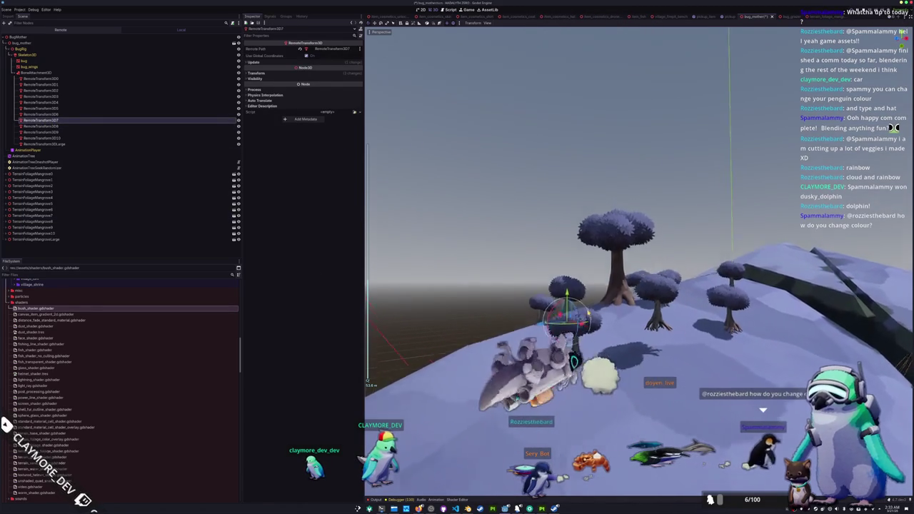
{"action": "key", "text": "KP_4"}
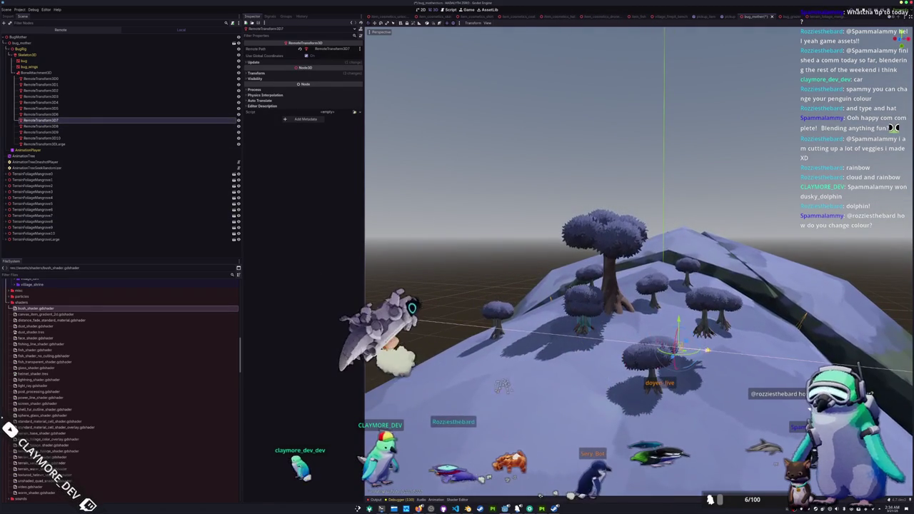
{"action": "key", "text": "KP_4"}
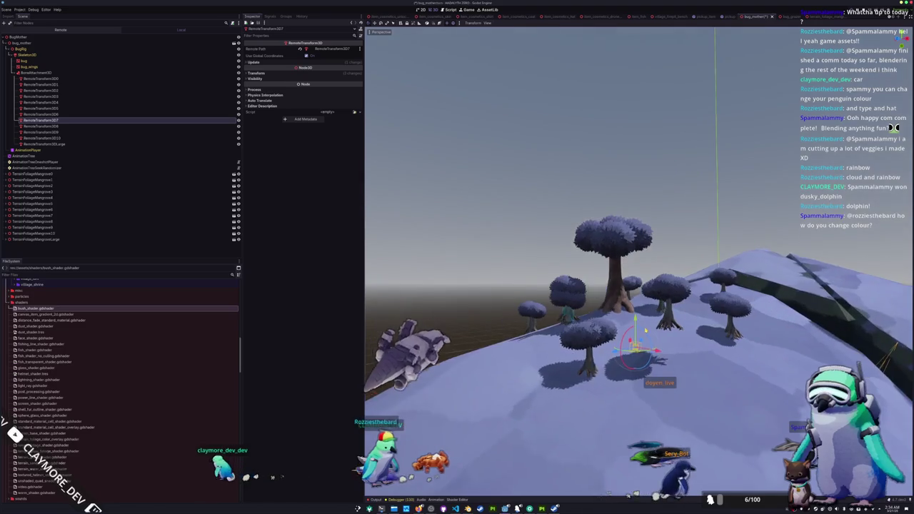
{"action": "key", "text": "KP_8"}
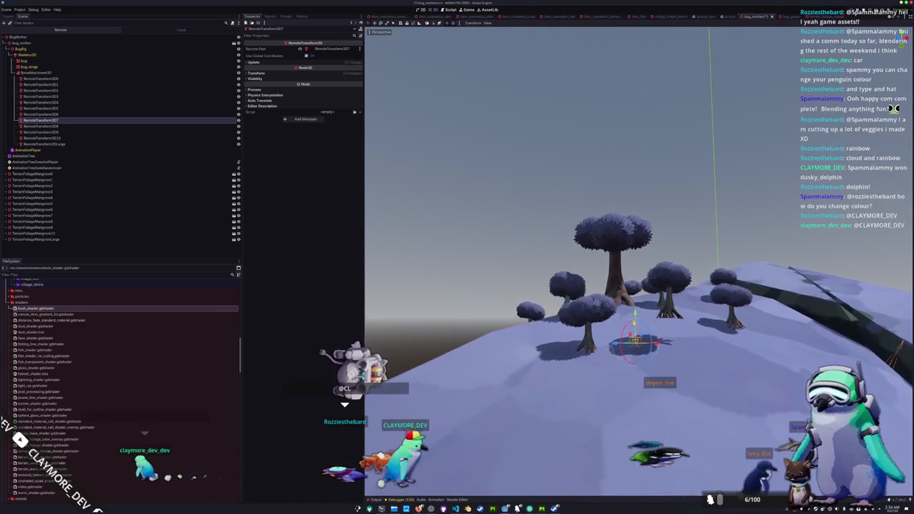
{"action": "scroll", "coordinate": [636, 328], "scroll_direction": "up", "scroll_amount": 3}
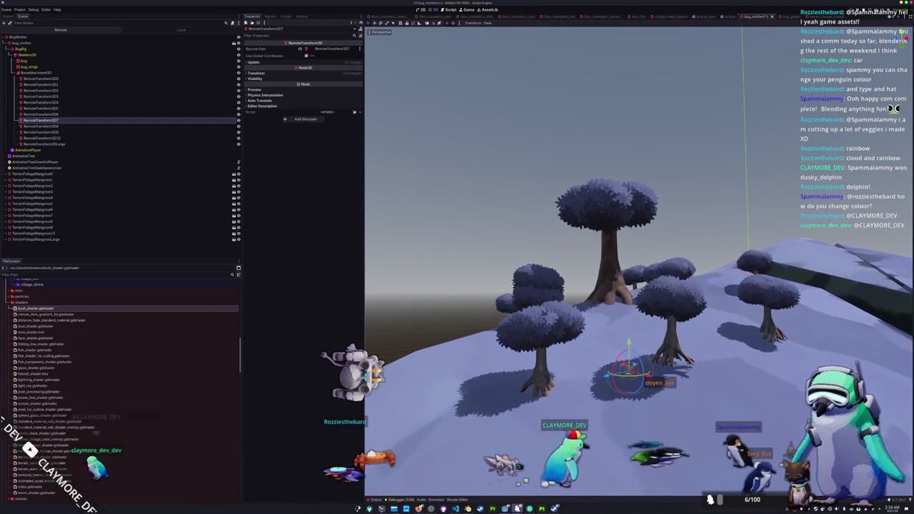
{"action": "left_click", "coordinate": [534, 499]}
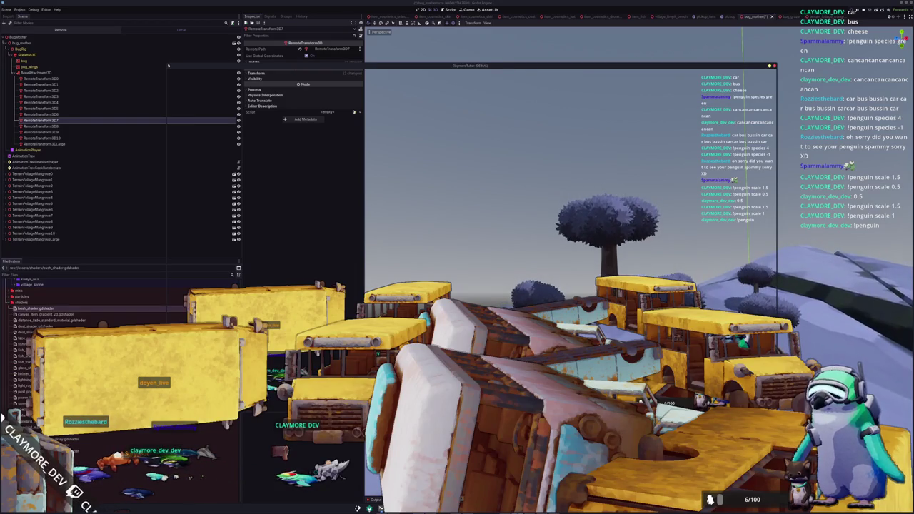
{"action": "left_click_drag", "start_coordinate": [636, 68], "coordinate": [642, 129]}
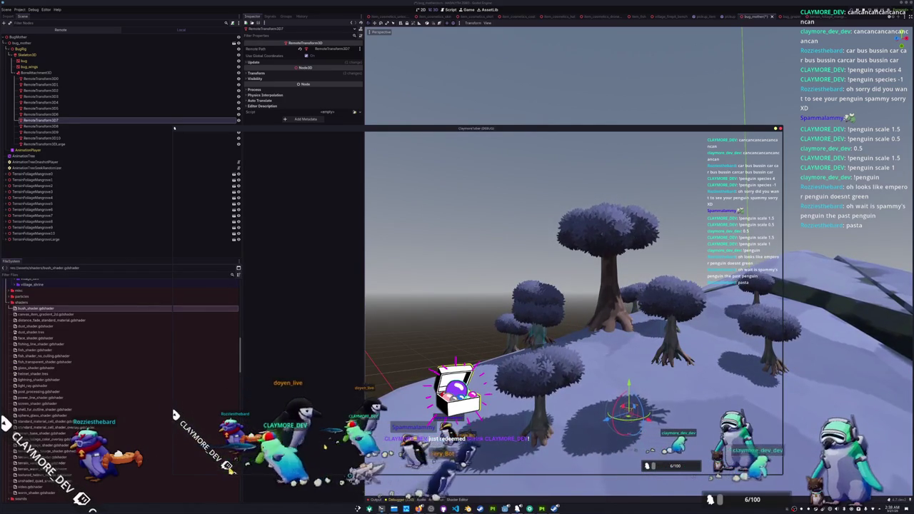
- Move the debug window to the screen bottom and reload bug_mother from its saved file
{"action": "left_click_drag", "start_coordinate": [575, 132], "coordinate": [608, 424]}
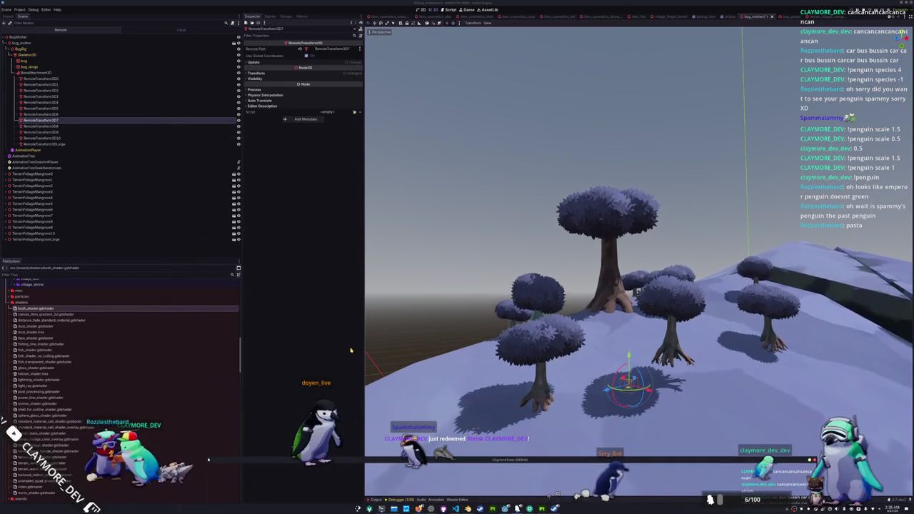
{"action": "scroll", "coordinate": [427, 330], "scroll_direction": "down", "scroll_amount": 5}
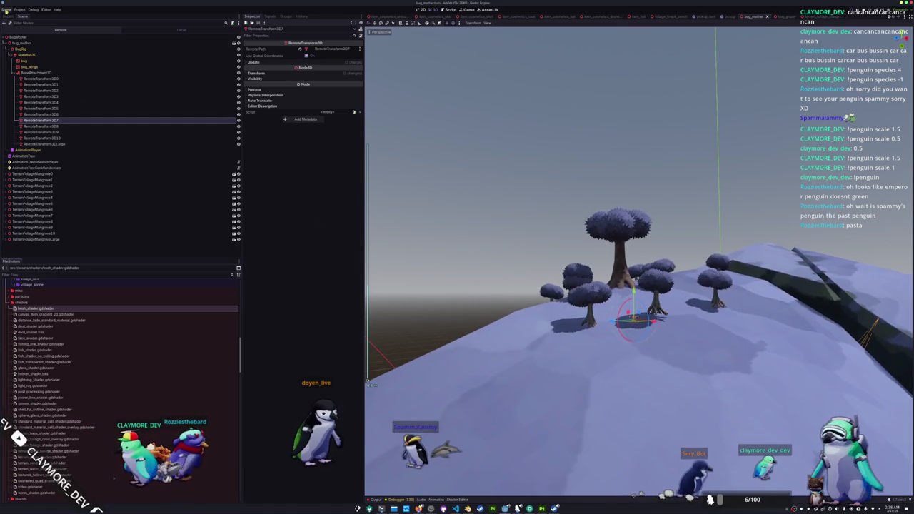
{"action": "left_click", "coordinate": [7, 9]}
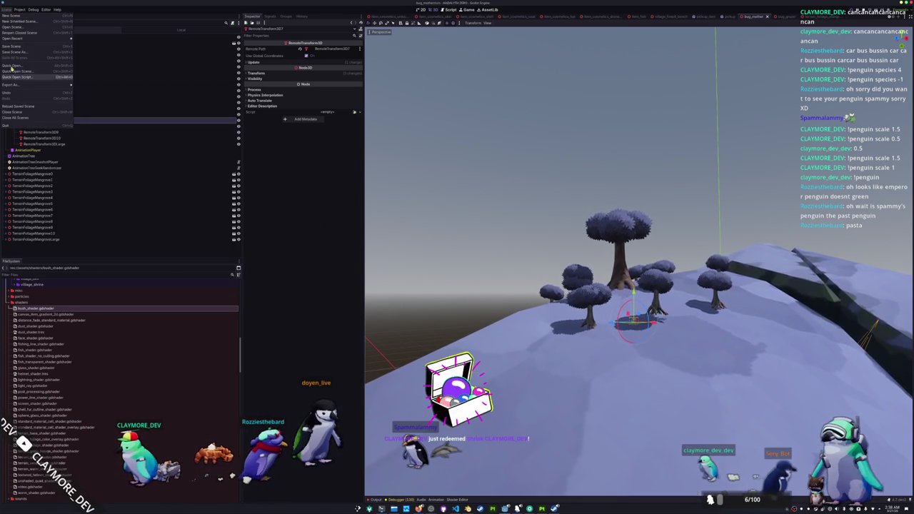
{"action": "left_click", "coordinate": [23, 107]}
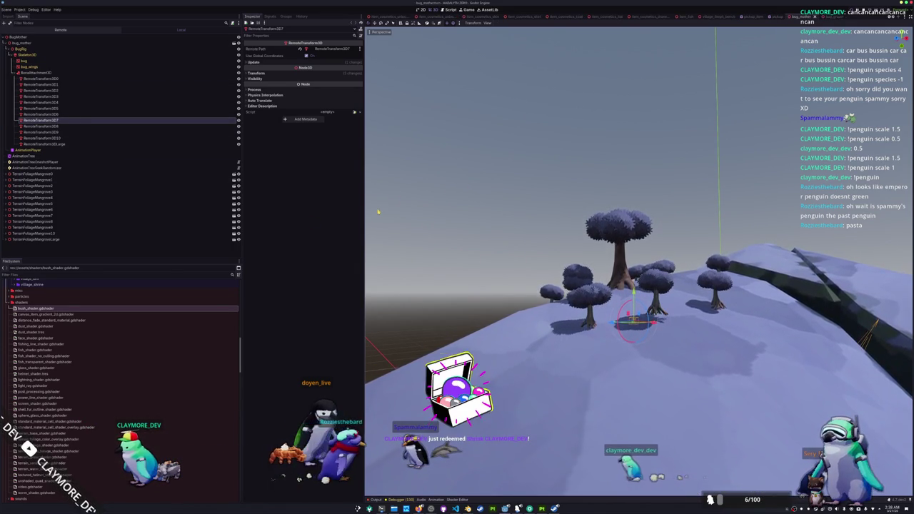
{"action": "left_click", "coordinate": [71, 126]}
{"action": "left_click", "coordinate": [73, 132]}
{"action": "left_click", "coordinate": [75, 138]}
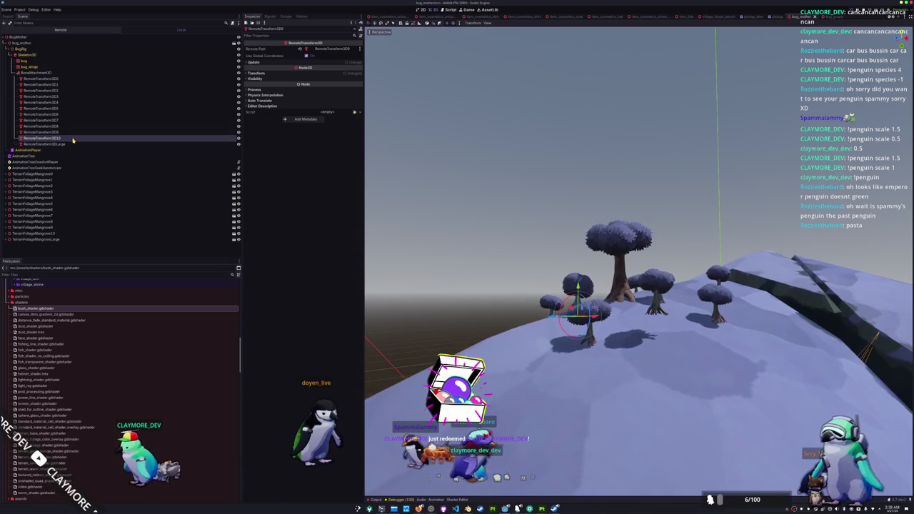
{"action": "left_click_drag", "start_coordinate": [486, 279], "coordinate": [509, 265]}
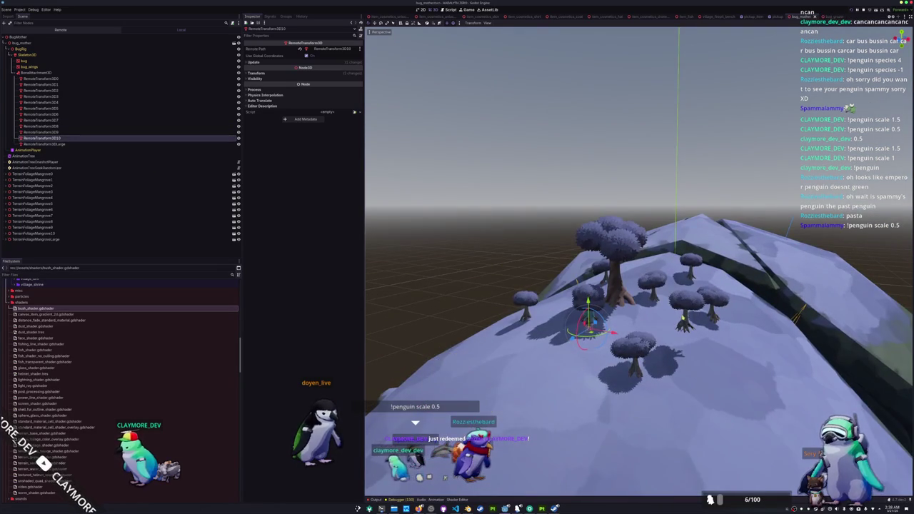
{"action": "left_click", "coordinate": [684, 323]}
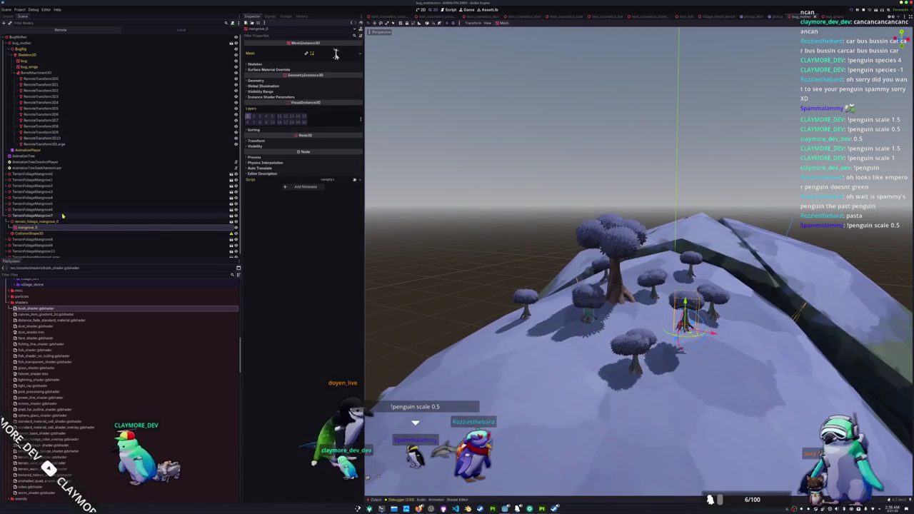
{"action": "left_click", "coordinate": [107, 215]}
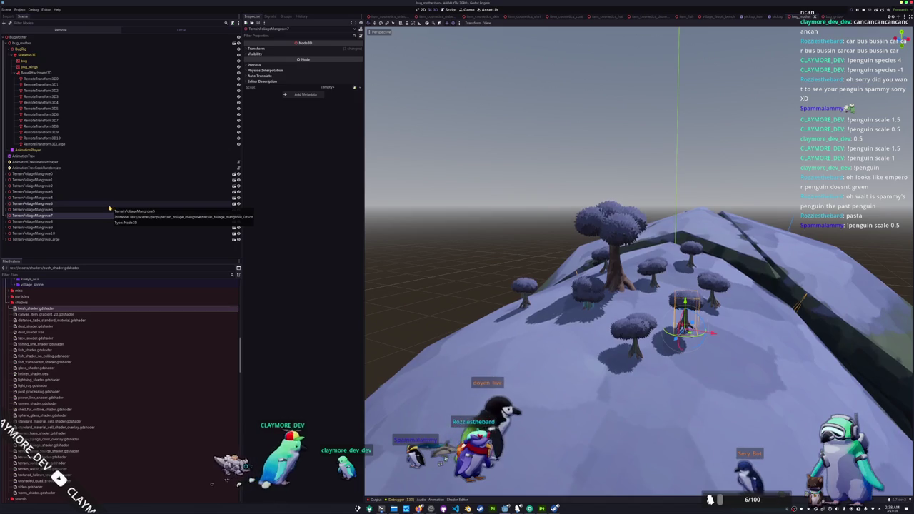
{"action": "left_click", "coordinate": [72, 120]}
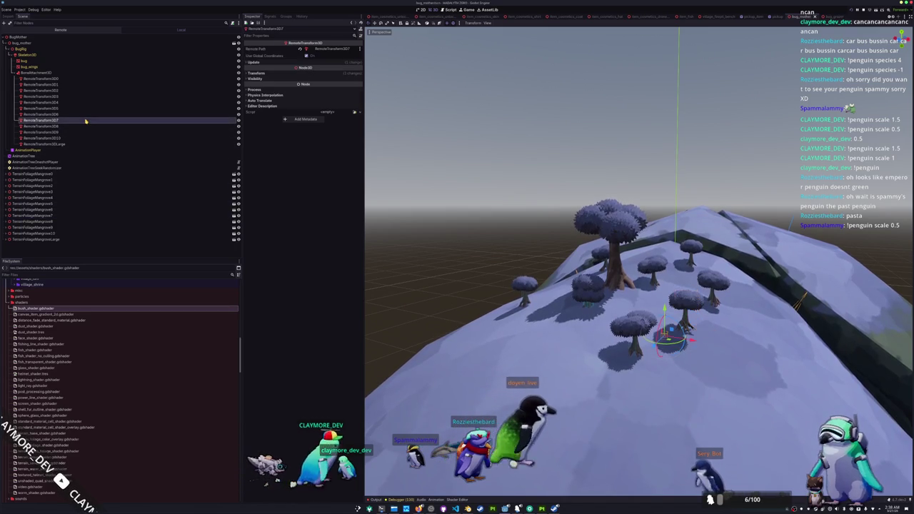
{"action": "left_click", "coordinate": [315, 63]}
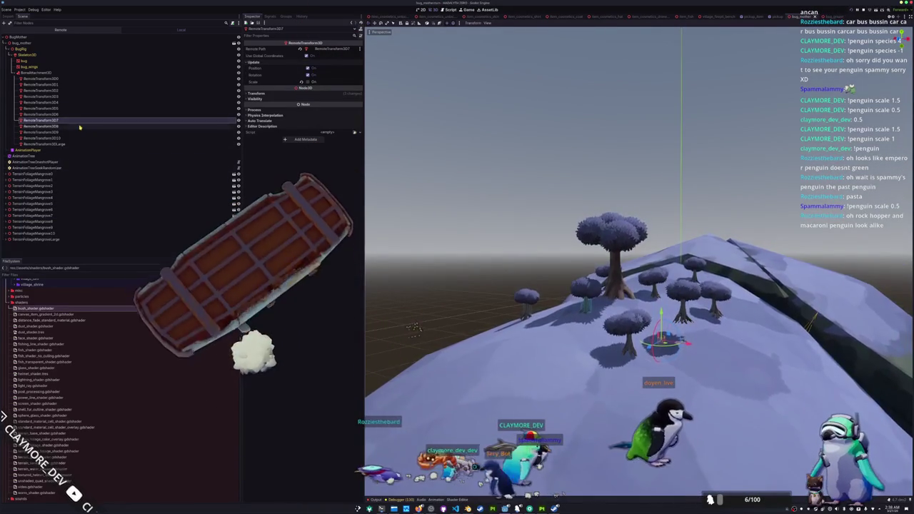
{"action": "key", "text": "Down"}
{"action": "key", "text": "Down"}
{"action": "key", "text": "Down"}
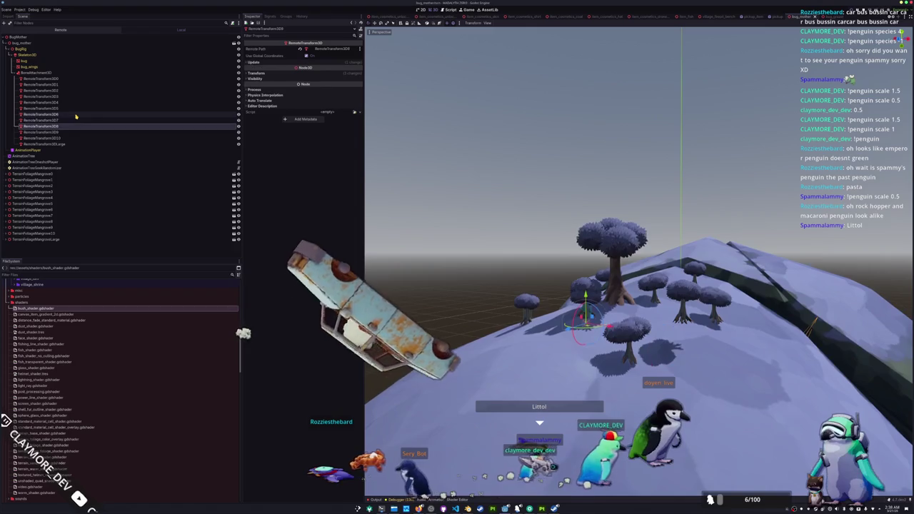
{"action": "key", "text": "Up"}
{"action": "key", "text": "Up"}
{"action": "key", "text": "Up"}
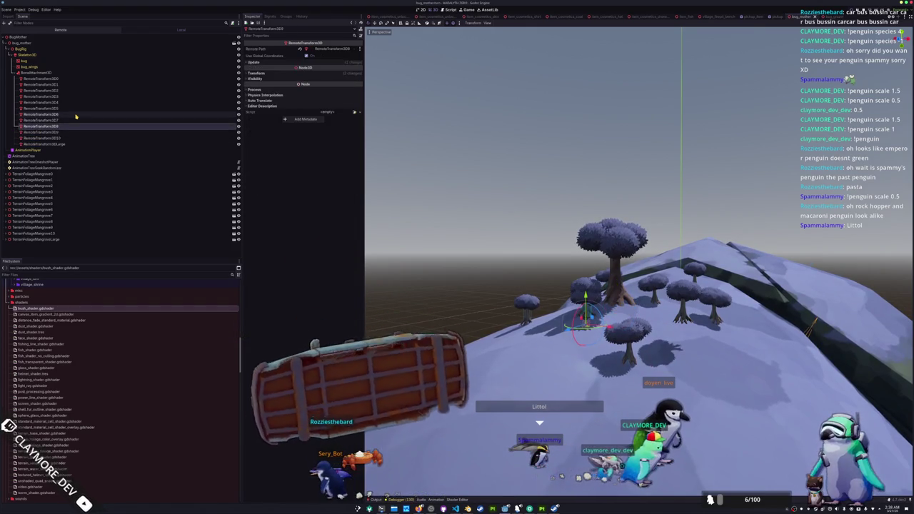
{"action": "key", "text": "Down"}
{"action": "key", "text": "Down"}
{"action": "key", "text": "Down"}
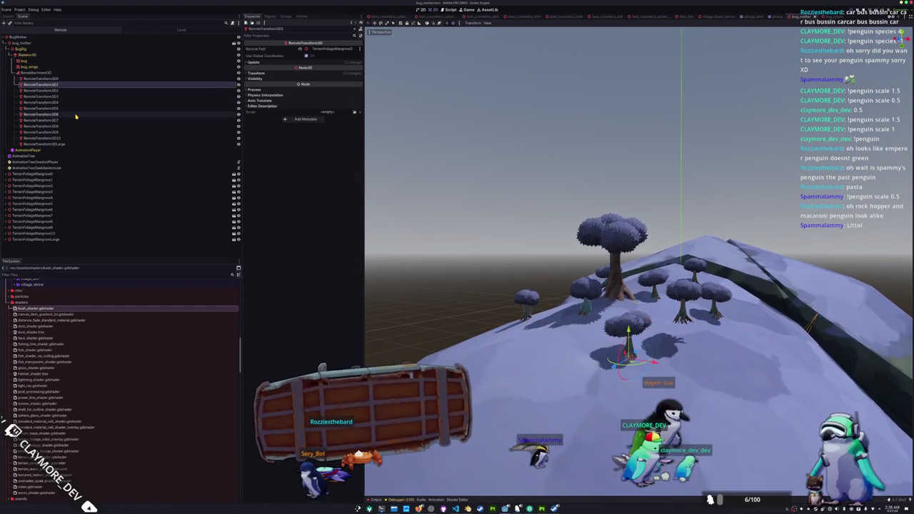
{"action": "key", "text": "Down"}
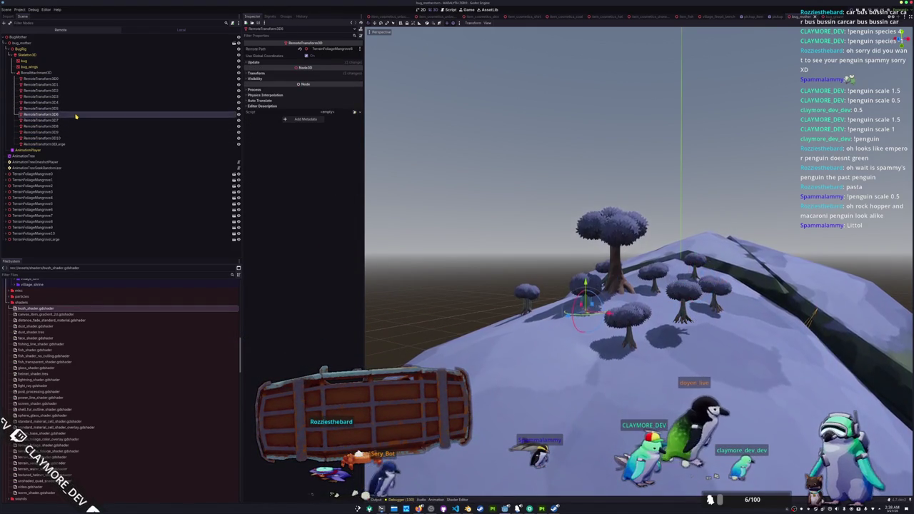
{"action": "key", "text": "Down"}
{"action": "key", "text": "Up"}
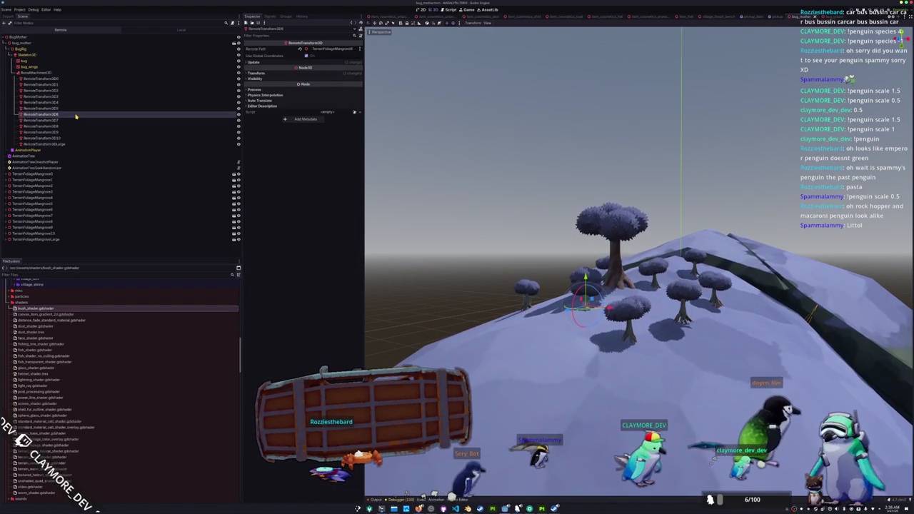
{"action": "key", "text": "Down"}
{"action": "left_click", "coordinate": [325, 51]}
- Link RemoteTransform3D7 and RemoteTransform3D8 to TerrainFoliageMangrove7 and TerrainFoliageMangrove8
{"action": "scroll", "coordinate": [449, 271], "scroll_direction": "down", "scroll_amount": 5}
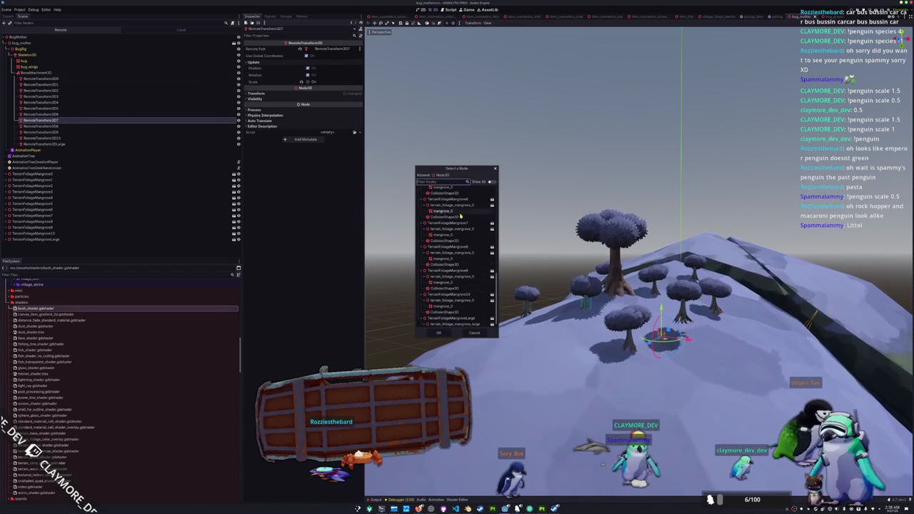
{"action": "double_click", "coordinate": [451, 223]}
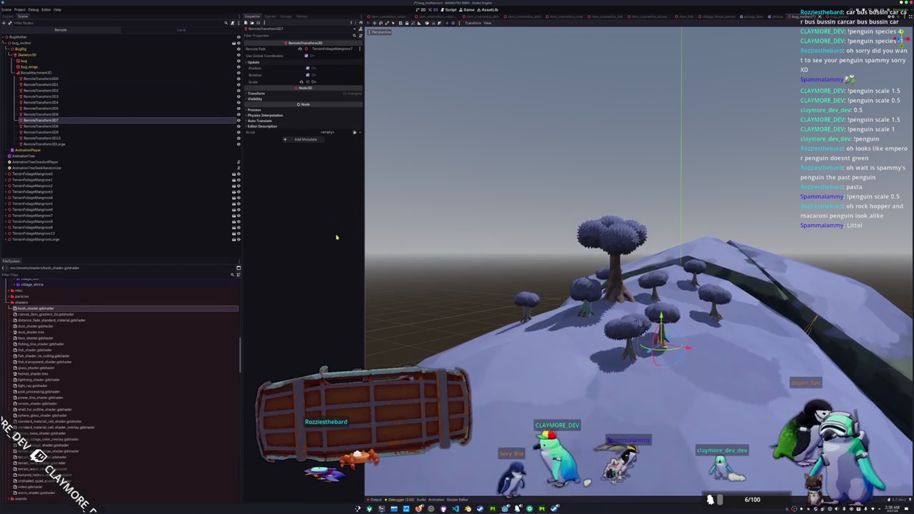
{"action": "left_click", "coordinate": [72, 127]}
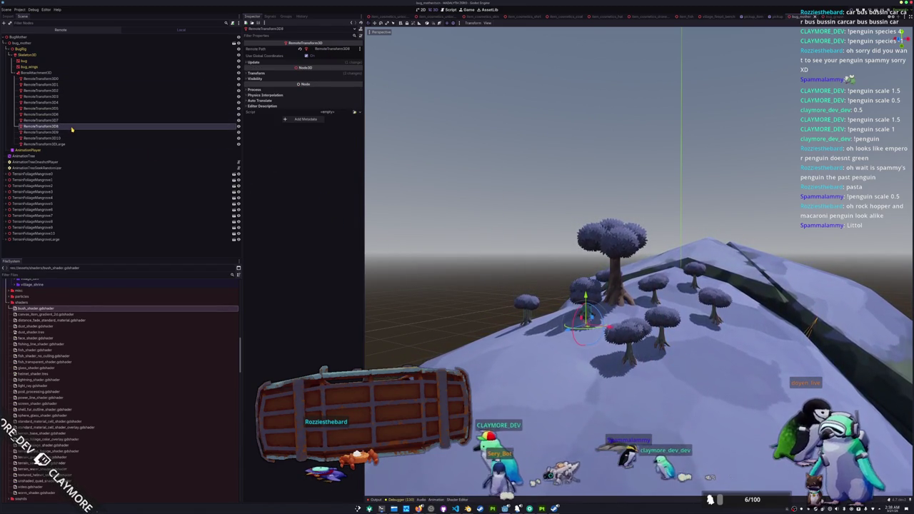
{"action": "left_click", "coordinate": [324, 49]}
{"action": "scroll", "coordinate": [450, 285], "scroll_direction": "down", "scroll_amount": 10}
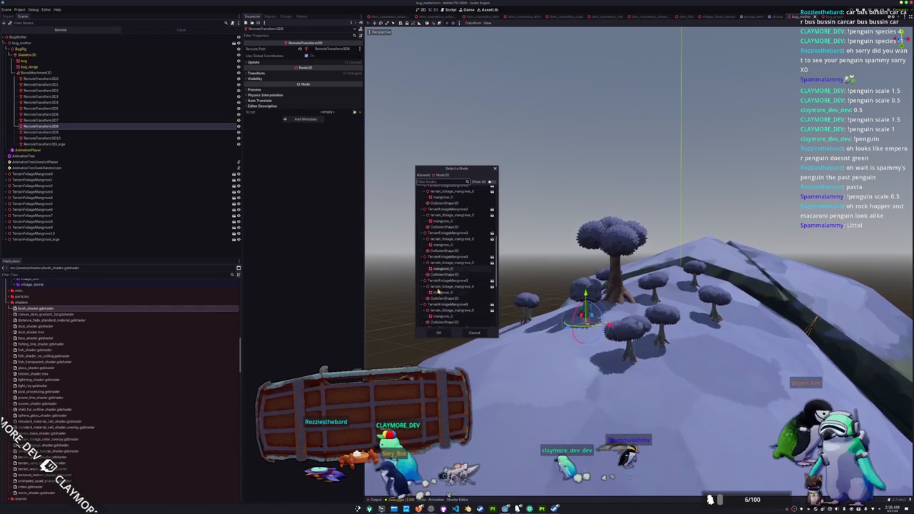
{"action": "double_click", "coordinate": [441, 317]}
- Link RemoteTransform3D9 and RemoteTransform3D10 to their matching trees, ending at TerrainFoliageMangrove10
{"action": "left_click", "coordinate": [71, 133]}
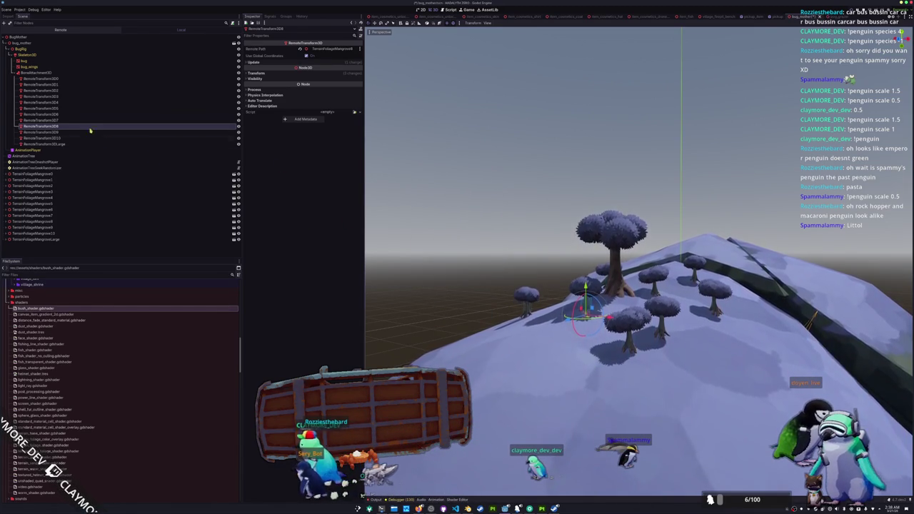
{"action": "left_click", "coordinate": [336, 50]}
{"action": "scroll", "coordinate": [450, 271], "scroll_direction": "down", "scroll_amount": 10}
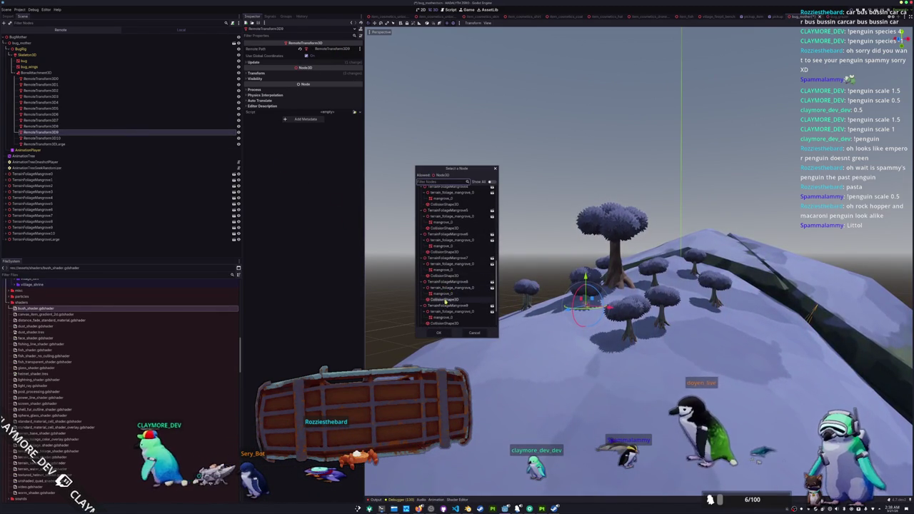
{"action": "double_click", "coordinate": [444, 308]}
{"action": "left_click", "coordinate": [41, 137]}
{"action": "left_click", "coordinate": [333, 50]}
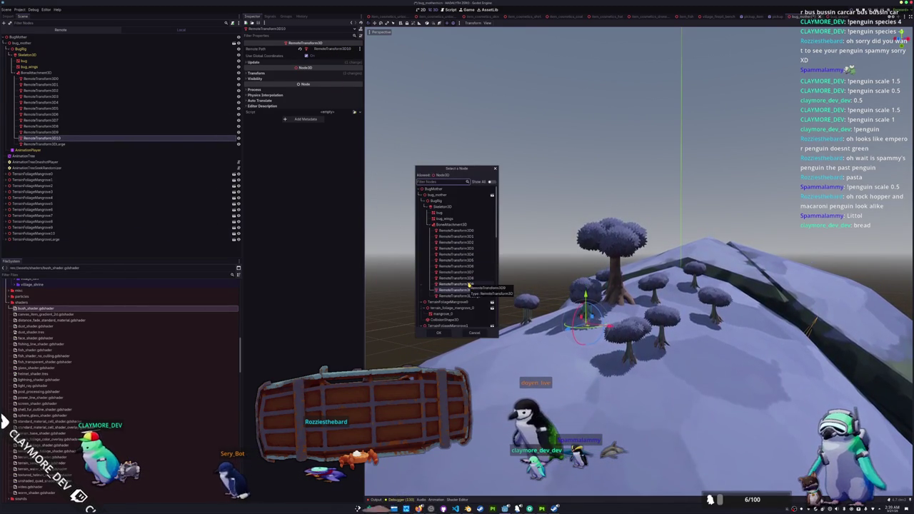
{"action": "scroll", "coordinate": [471, 275], "scroll_direction": "down", "scroll_amount": 5}
{"action": "scroll", "coordinate": [468, 285], "scroll_direction": "down", "scroll_amount": 3}
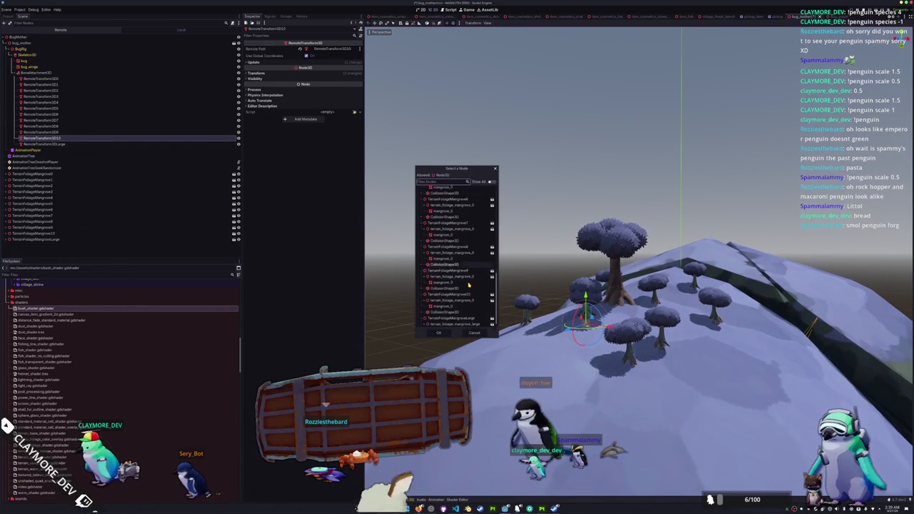
{"action": "double_click", "coordinate": [469, 289]}
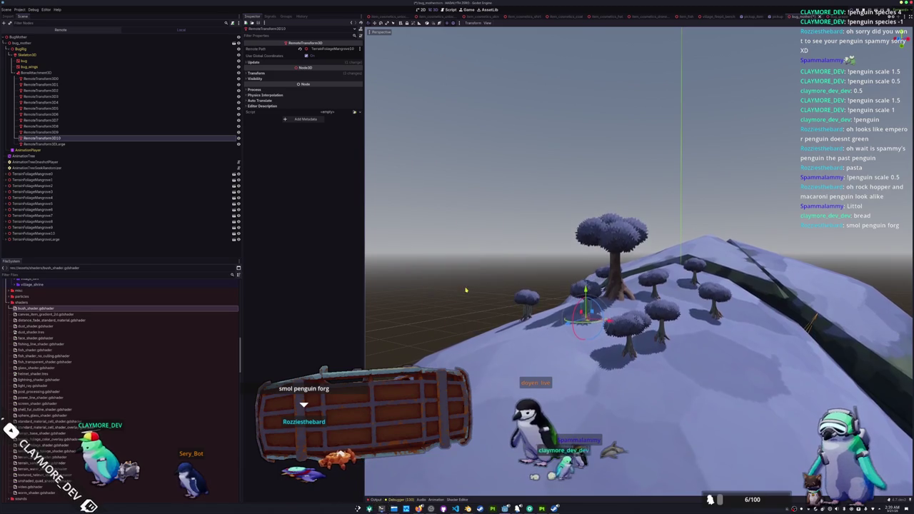
{"action": "key", "text": "KP_7"}
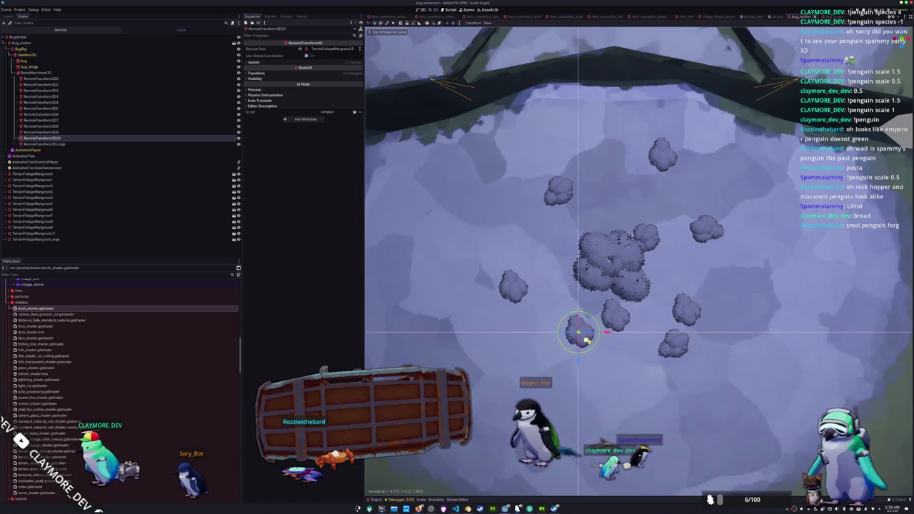
{"action": "left_click", "coordinate": [42, 132]}
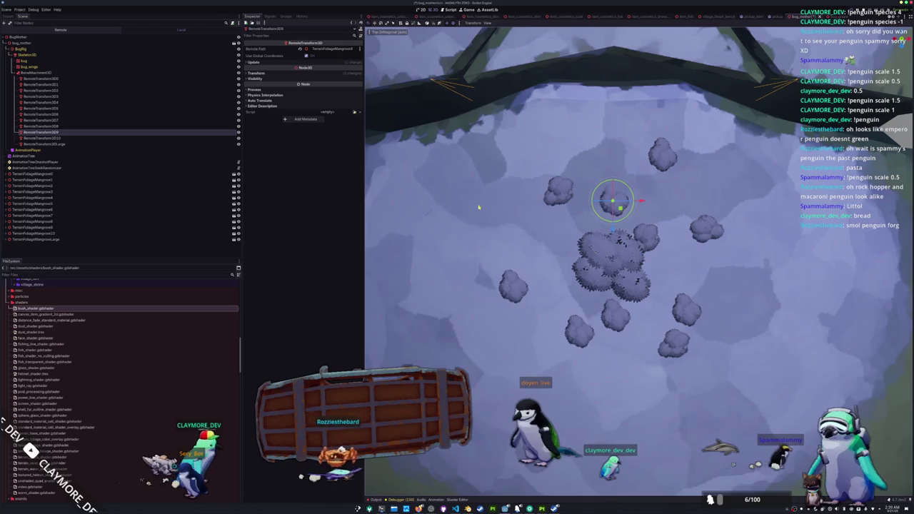
{"action": "key", "text": "Up"}
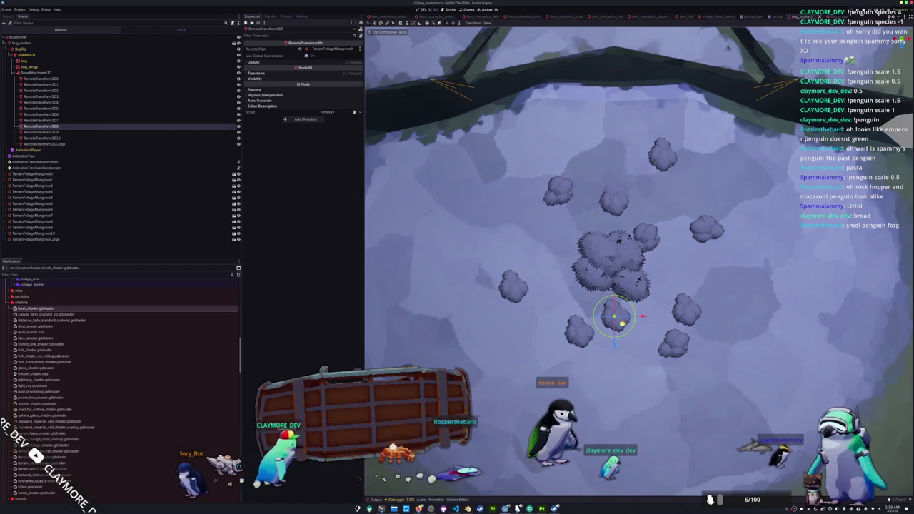
{"action": "left_click", "coordinate": [41, 120]}
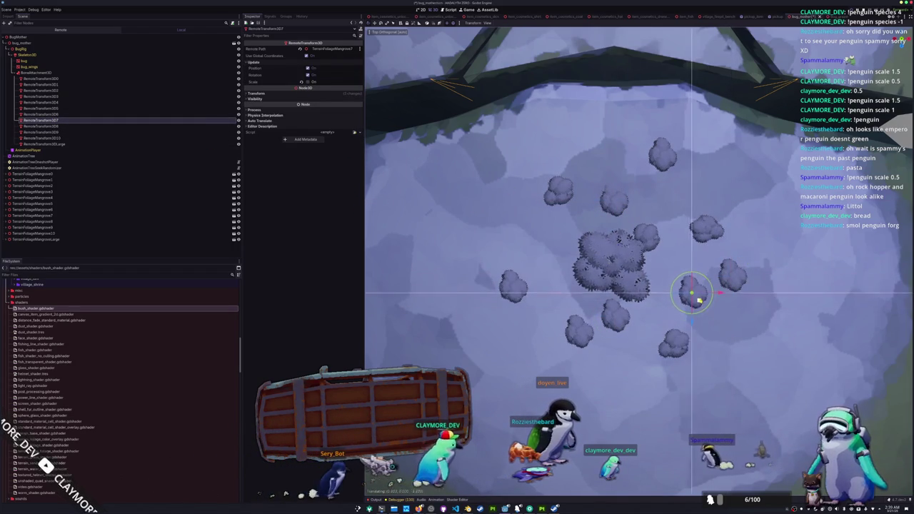
{"action": "key", "text": "KP_5"}
{"action": "key", "text": "KP_1"}
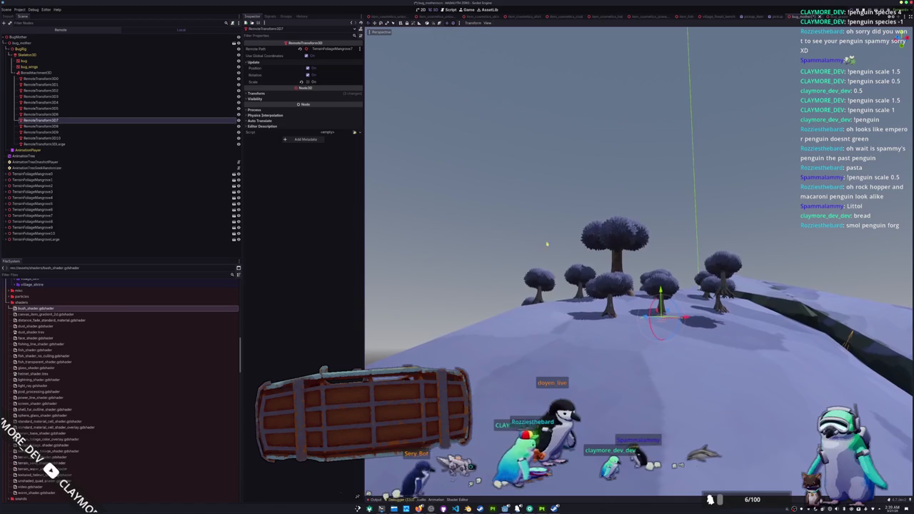
- Check which tree RemoteTransform3D8 drives and inspect the large mangrove mesh on the hill
{"action": "key", "text": "Down"}
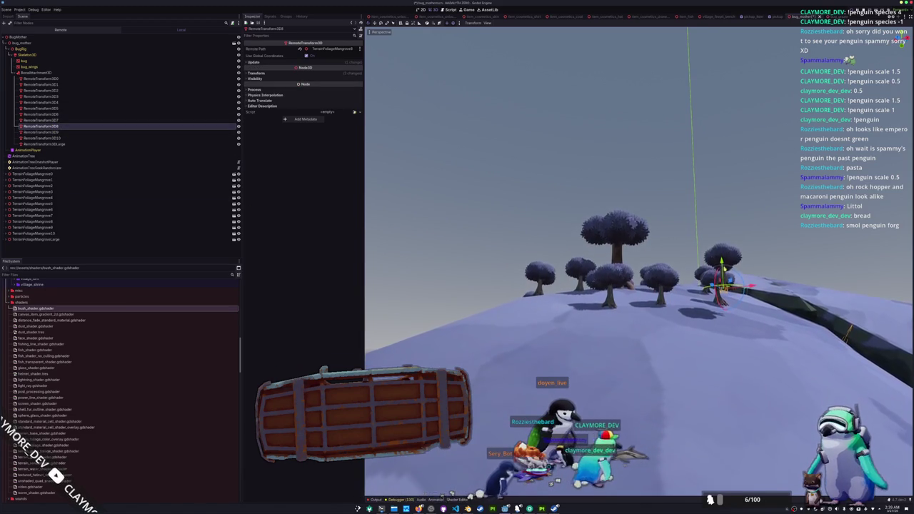
{"action": "key", "text": "KP_8"}
{"action": "key", "text": "KP_8"}
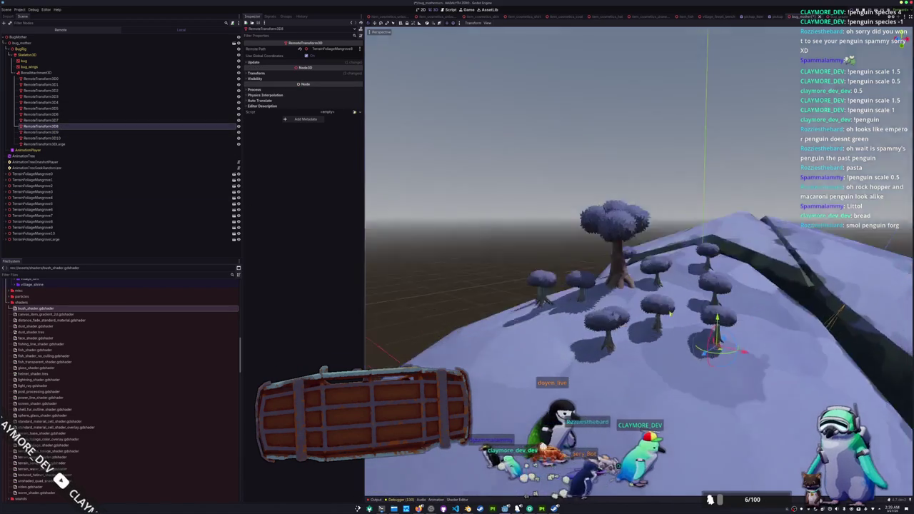
{"action": "key", "text": "KP_2"}
{"action": "left_click", "coordinate": [615, 283]}
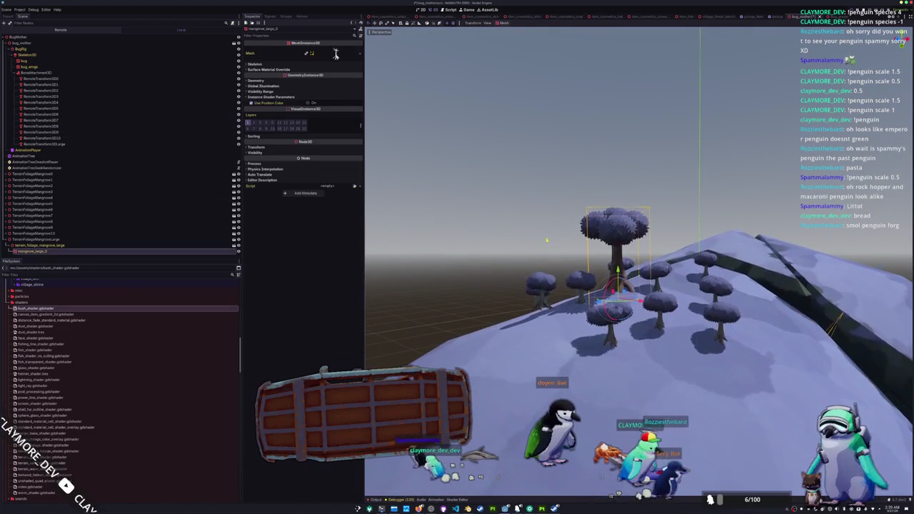
{"action": "key", "text": "KP_8"}
{"action": "scroll", "coordinate": [524, 264], "scroll_direction": "up", "scroll_amount": 2}
{"action": "key", "text": "KP_2"}
{"action": "key", "text": "KP_2"}
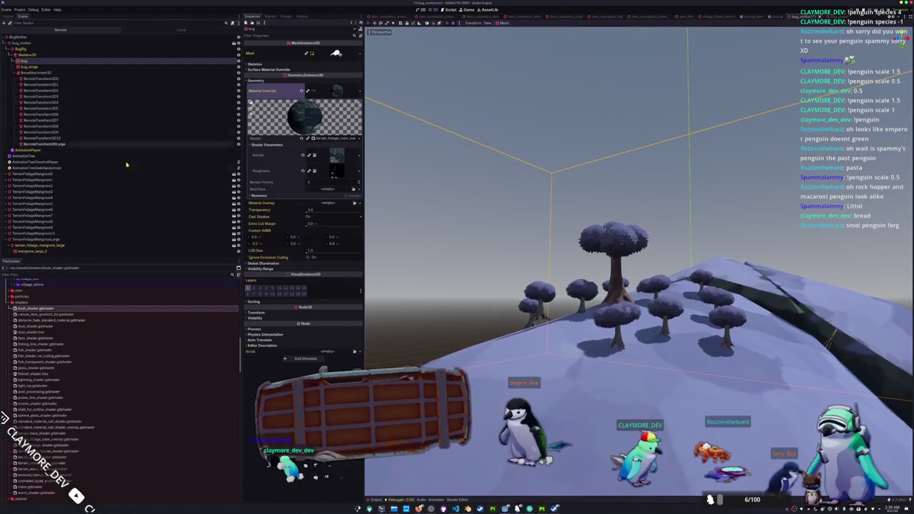
- Step through the remote transforms to RemoteTransform3D10, select the bug body mesh, and leave the editor
{"action": "left_click", "coordinate": [86, 114]}
{"action": "key", "text": "Up"}
{"action": "key", "text": "Up"}
{"action": "key", "text": "Up"}
{"action": "key", "text": "Up"}
{"action": "key", "text": "Up"}
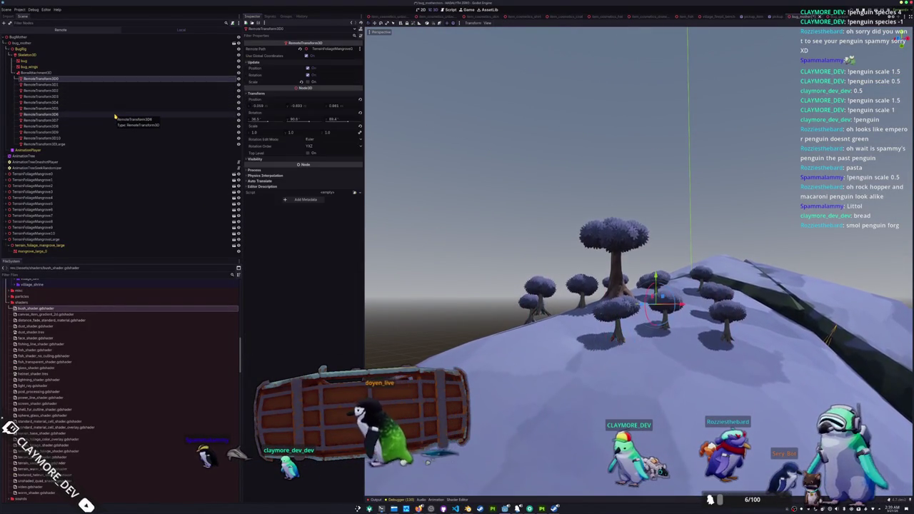
{"action": "key", "text": "Down"}
{"action": "key", "text": "Down"}
{"action": "key", "text": "Down"}
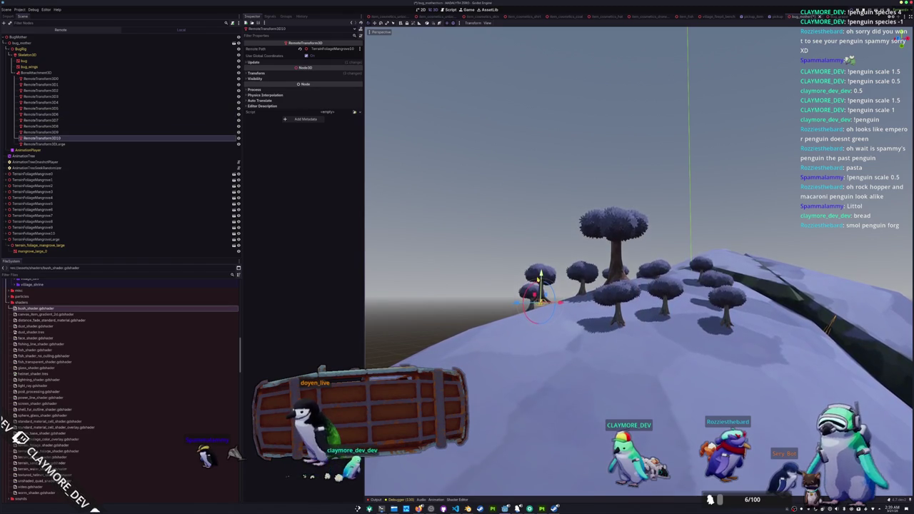
{"action": "scroll", "coordinate": [506, 280], "scroll_direction": "down", "scroll_amount": 8}
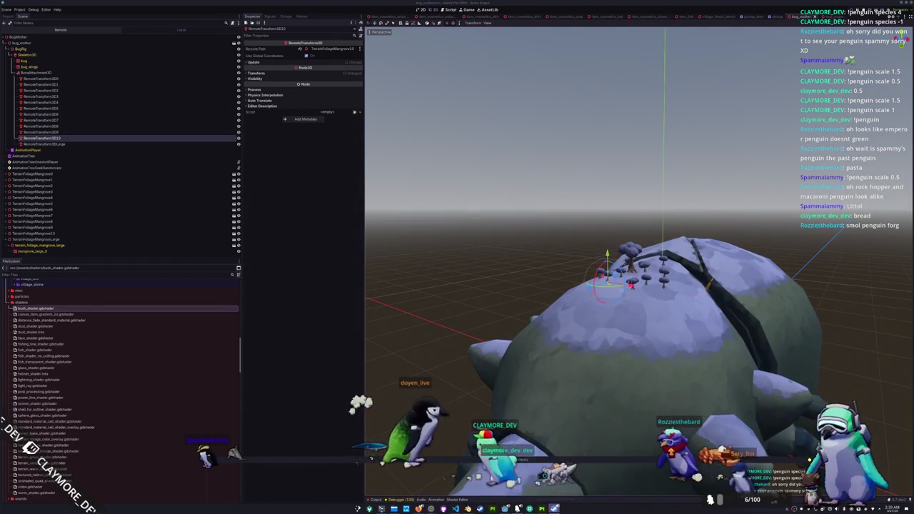
{"action": "left_click", "coordinate": [480, 201]}
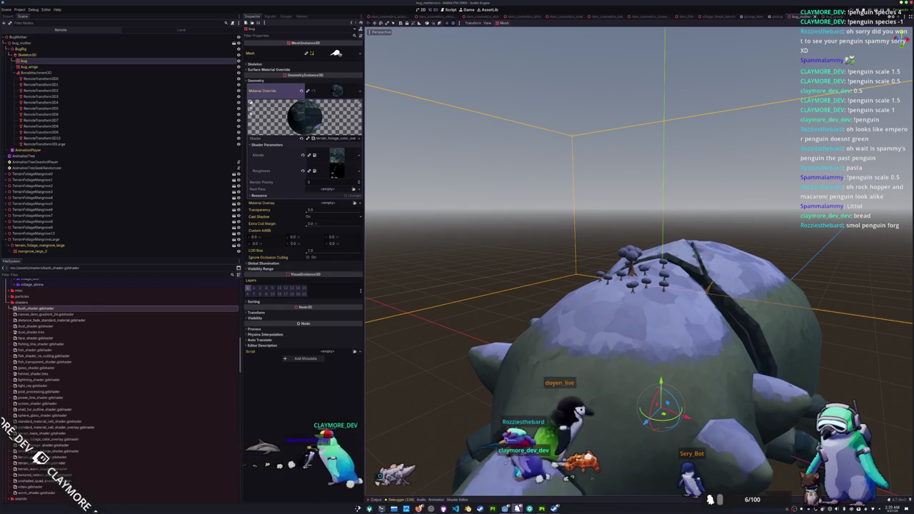
{"action": "key", "text": "alt+Tab"}
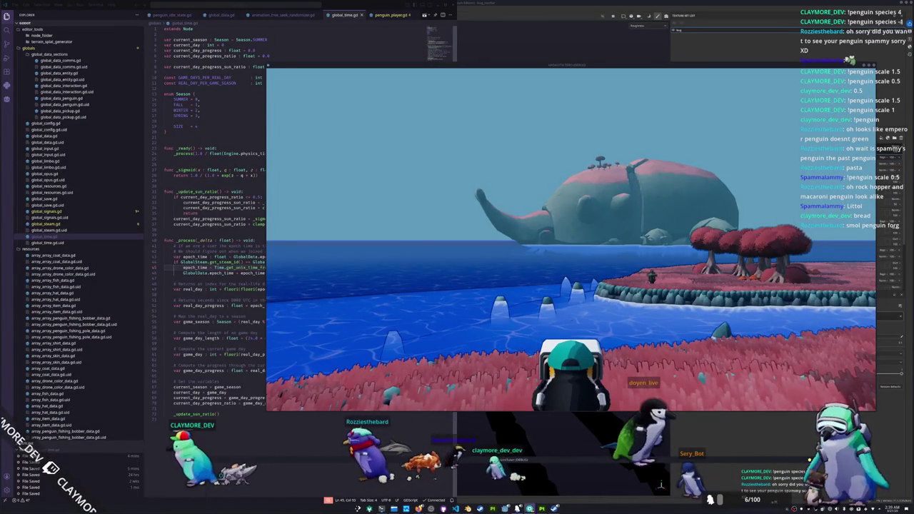
- Check the output log, then remove the '+ 60.0 * 60.0 ...' offset from global_time.gd's epoch_time line
{"action": "key", "text": "alt+Tab"}
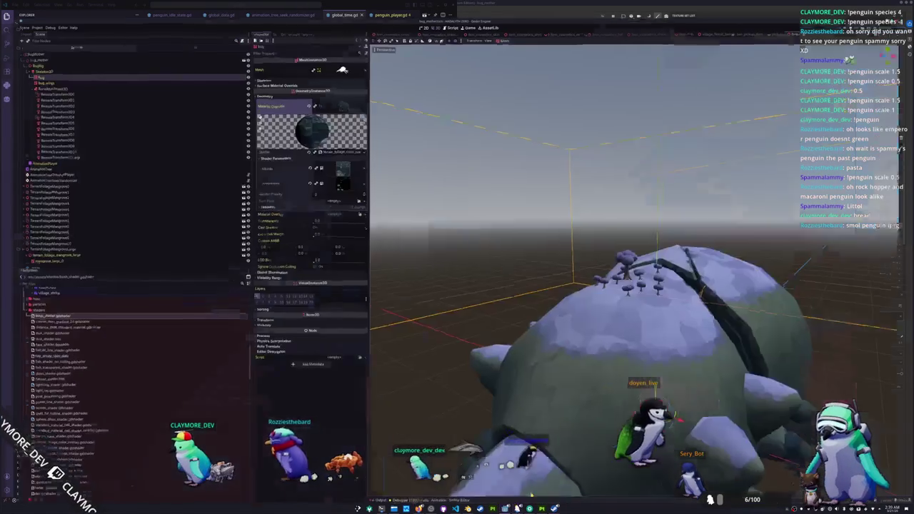
{"action": "key", "text": "ctrl+j"}
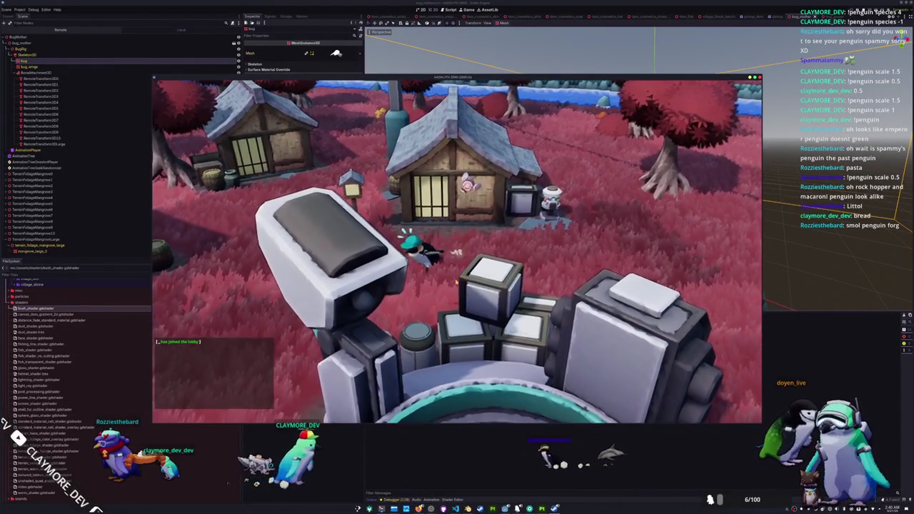
{"action": "key", "text": "alt+Tab"}
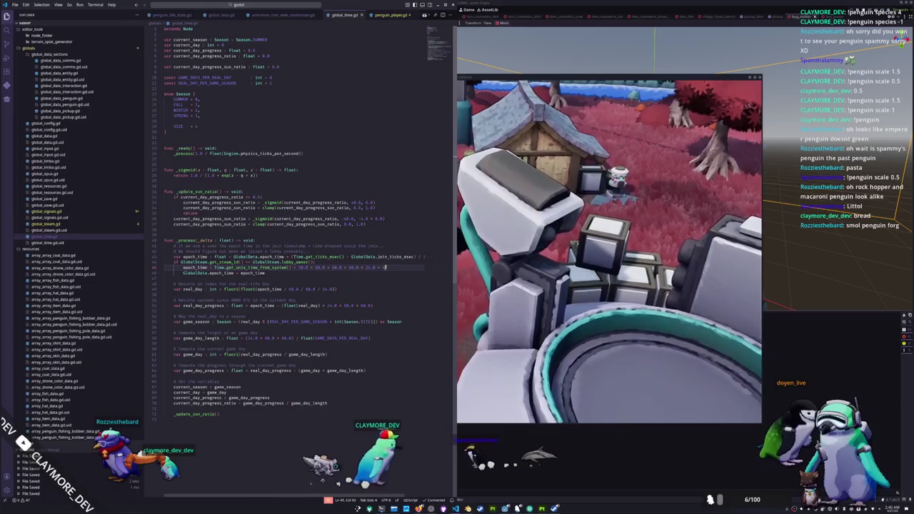
{"action": "left_click_drag", "start_coordinate": [315, 268], "coordinate": [386, 268]}
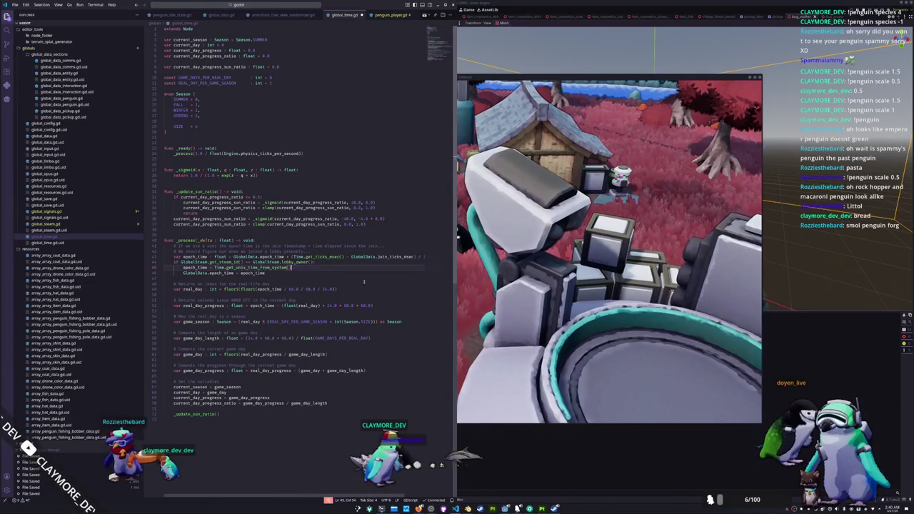
{"action": "key", "text": "alt+Tab"}
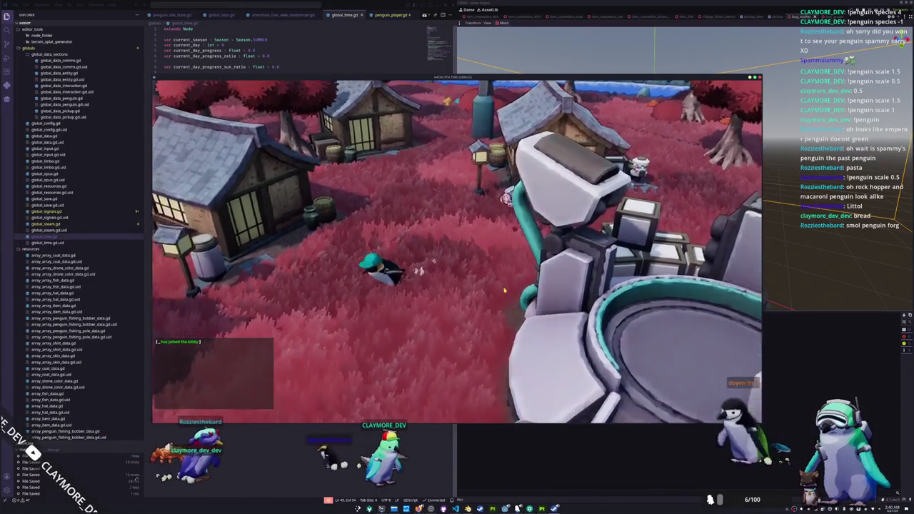
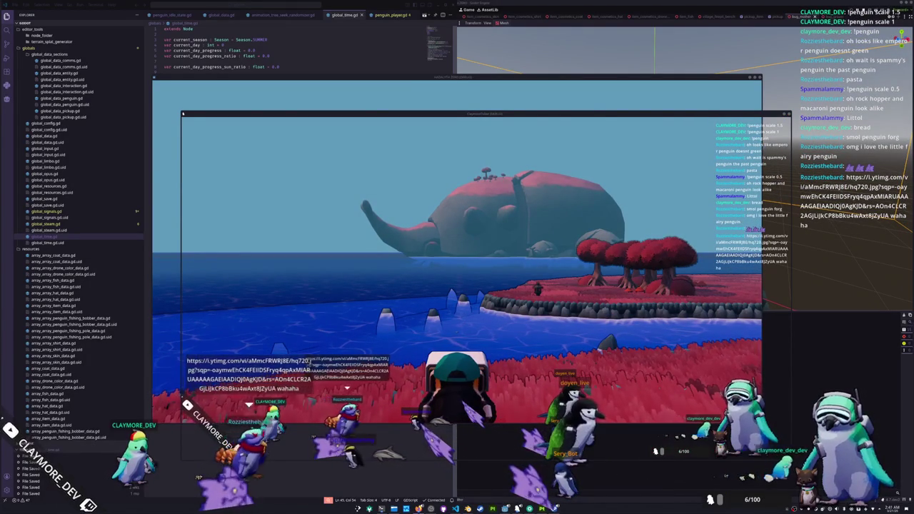
- Close the penguin image window and stop the running game to return to the Godot editor
{"action": "left_click_drag", "start_coordinate": [729, 163], "coordinate": [729, 203]}
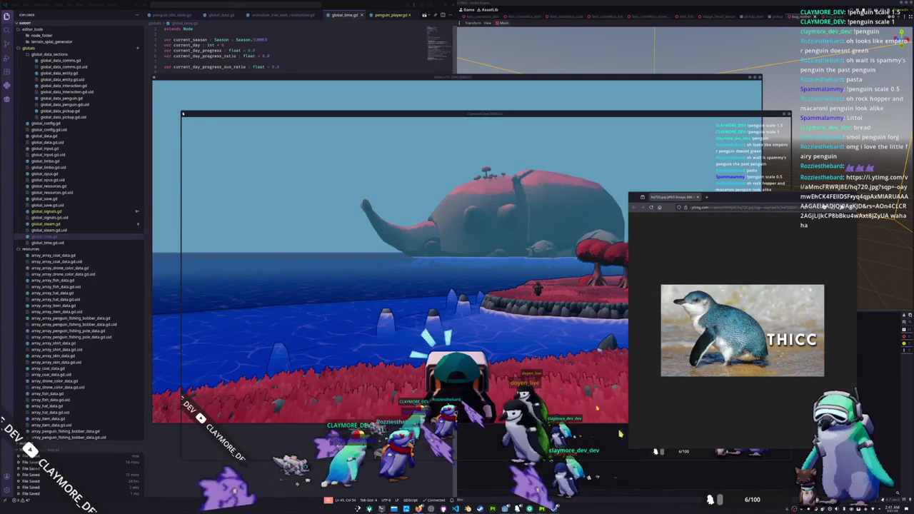
{"action": "key", "text": "ctrl+w"}
{"action": "key", "text": "F8"}
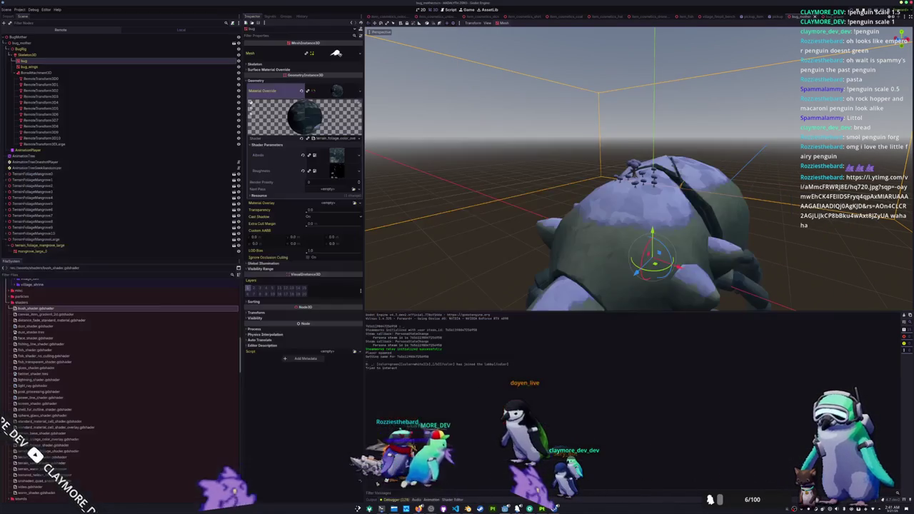
- Relaunch the game, open the inventory and pick the Random Skin item, then return to the code editor
{"action": "key", "text": "F5"}
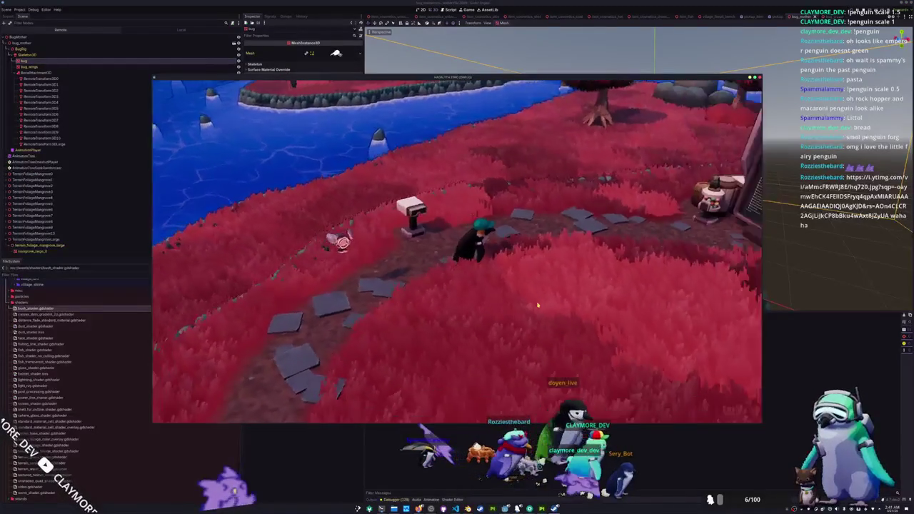
{"action": "key", "text": "Tab"}
{"action": "left_click", "coordinate": [436, 129]}
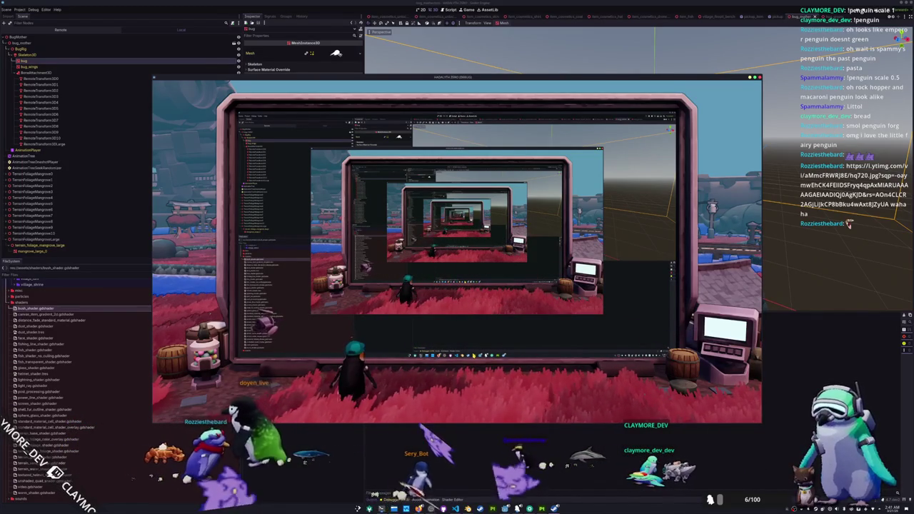
{"action": "key", "text": "alt+Tab"}
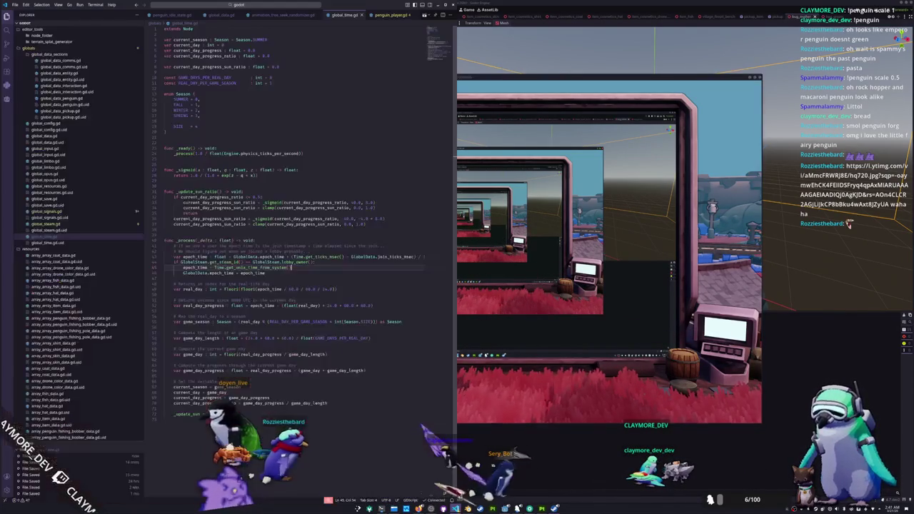
- Open camera_zone_detection_area_3d.gd and review the curr_camera_zone_area_3d update lines
{"action": "key", "text": "ctrl+p"}
{"action": "type", "text": "cam"}
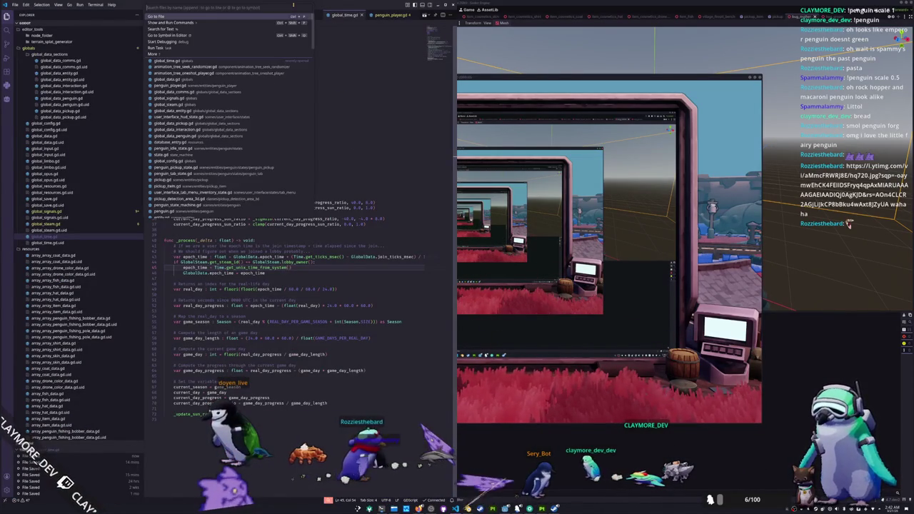
{"action": "type", "text": "era_zone_detection_area_3d"}
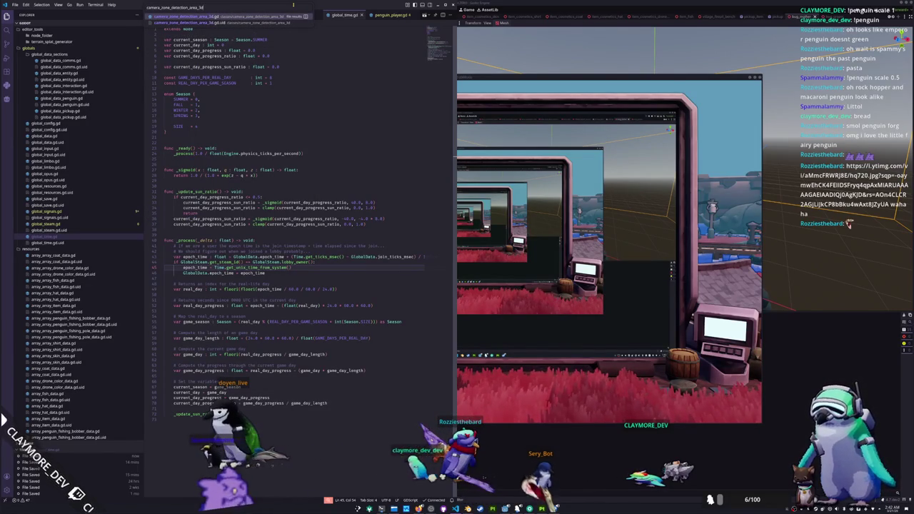
{"action": "key", "text": "Return"}
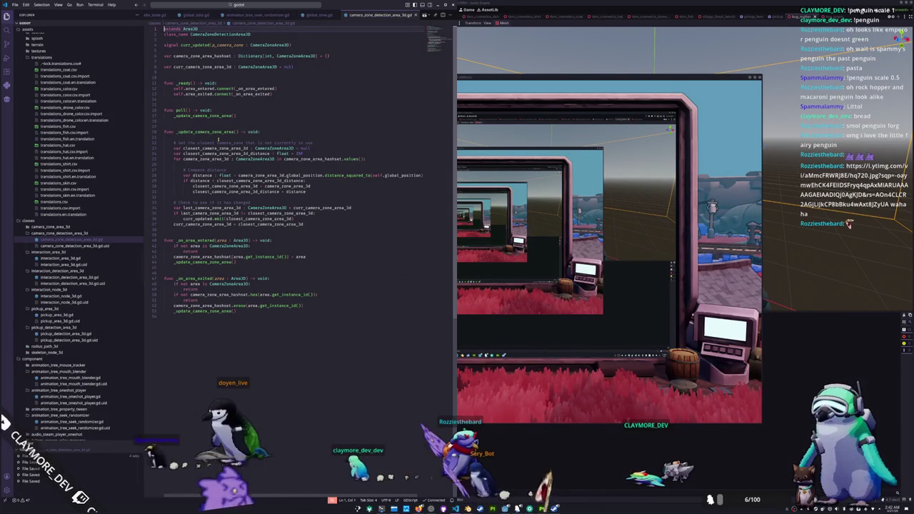
{"action": "left_click", "coordinate": [173, 197]}
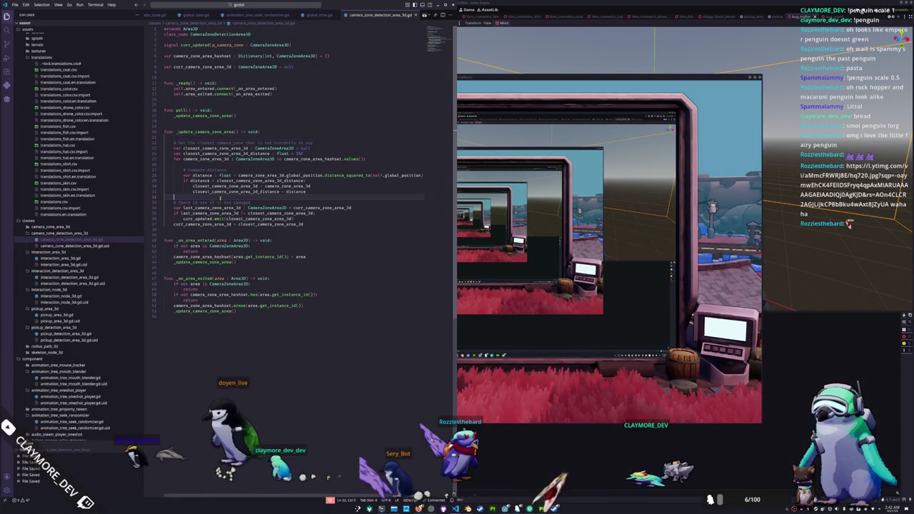
{"action": "triple_click", "coordinate": [200, 224]}
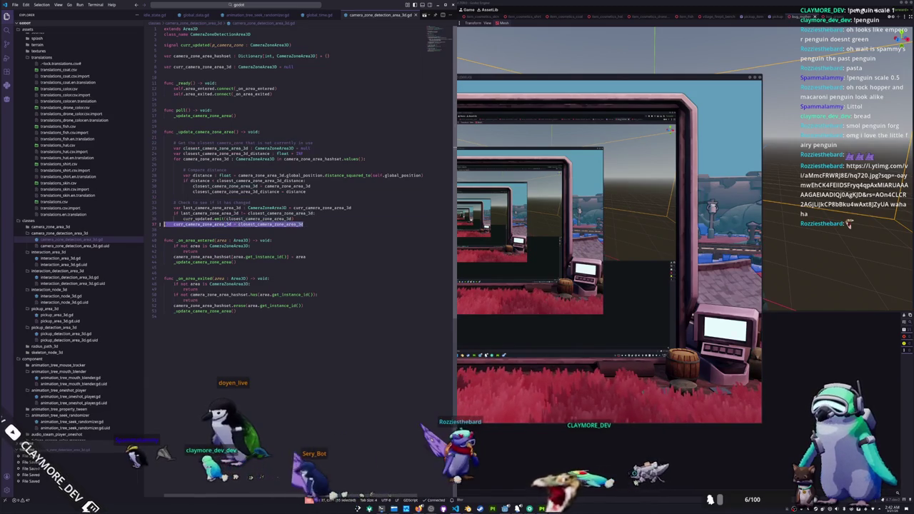
{"action": "left_click", "coordinate": [191, 234]}
{"action": "left_click", "coordinate": [214, 230]}
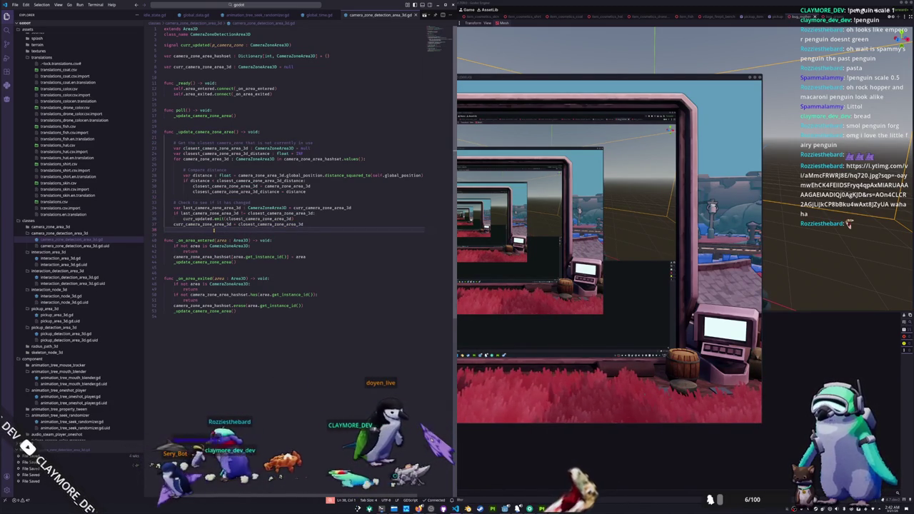
{"action": "left_click", "coordinate": [273, 5]}
- Open main_camera.gd and highlight the uses of is_camera_zone around line 102
{"action": "type", "text": "ain_camera"}
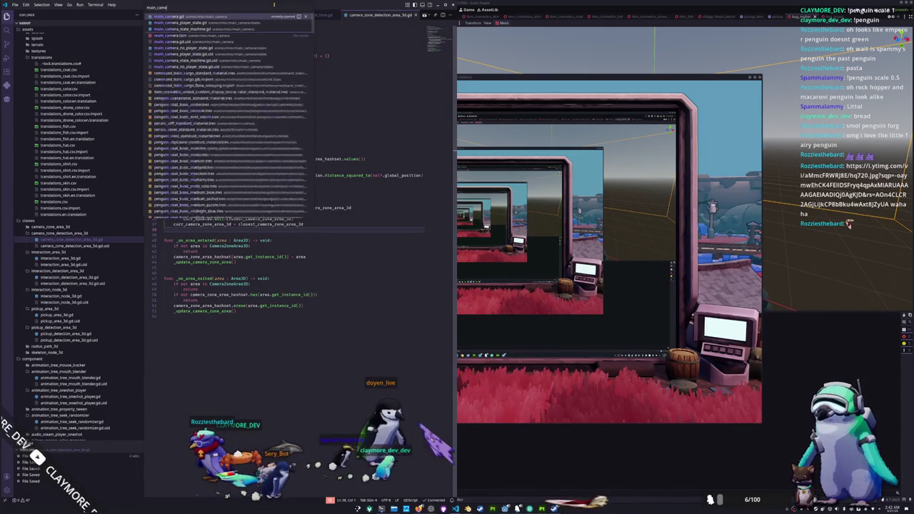
{"action": "key", "text": "Return"}
{"action": "scroll", "coordinate": [292, 257], "scroll_direction": "down", "scroll_amount": 15}
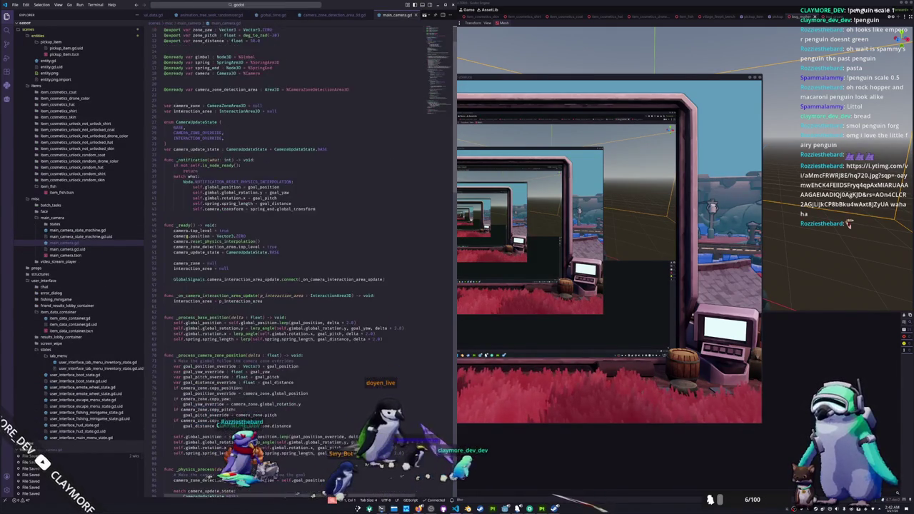
{"action": "scroll", "coordinate": [178, 243], "scroll_direction": "down", "scroll_amount": 12}
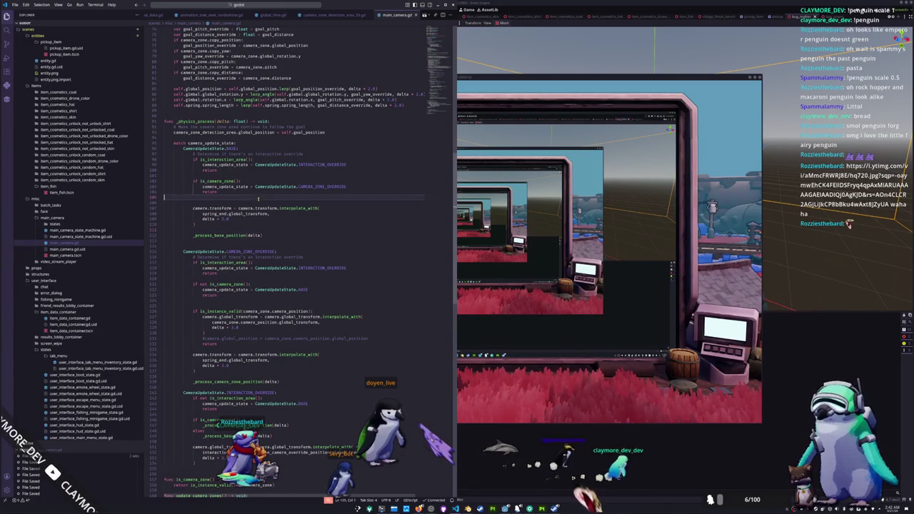
{"action": "left_click", "coordinate": [239, 181]}
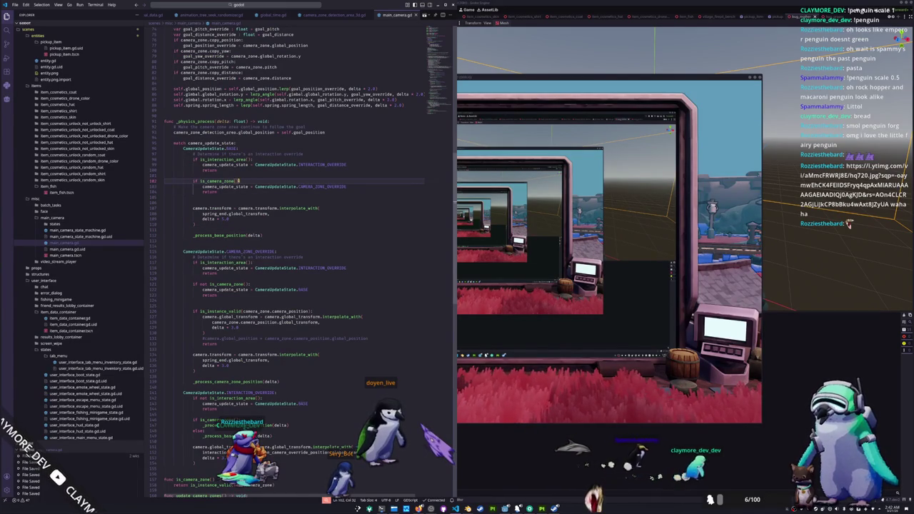
{"action": "double_click", "coordinate": [218, 181]}
{"action": "left_click_drag", "start_coordinate": [228, 181], "coordinate": [239, 180]}
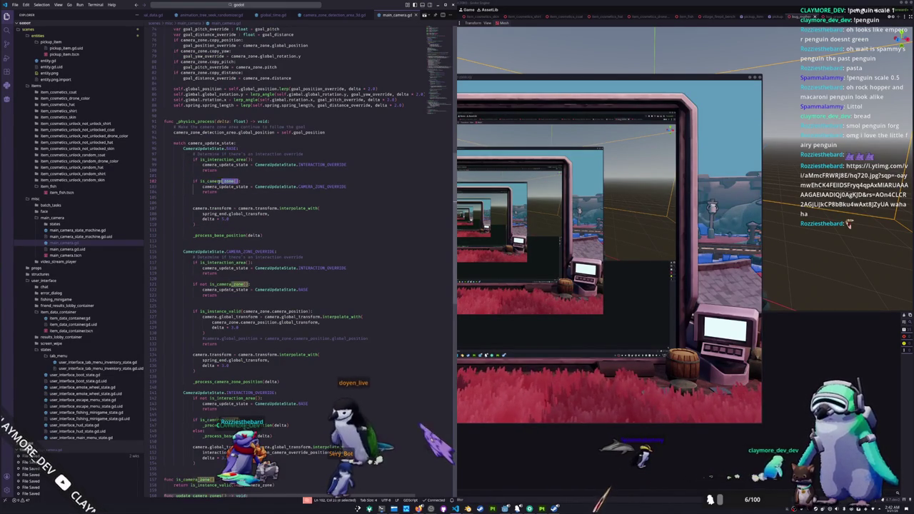
{"action": "scroll", "coordinate": [237, 181], "scroll_direction": "up", "scroll_amount": 15}
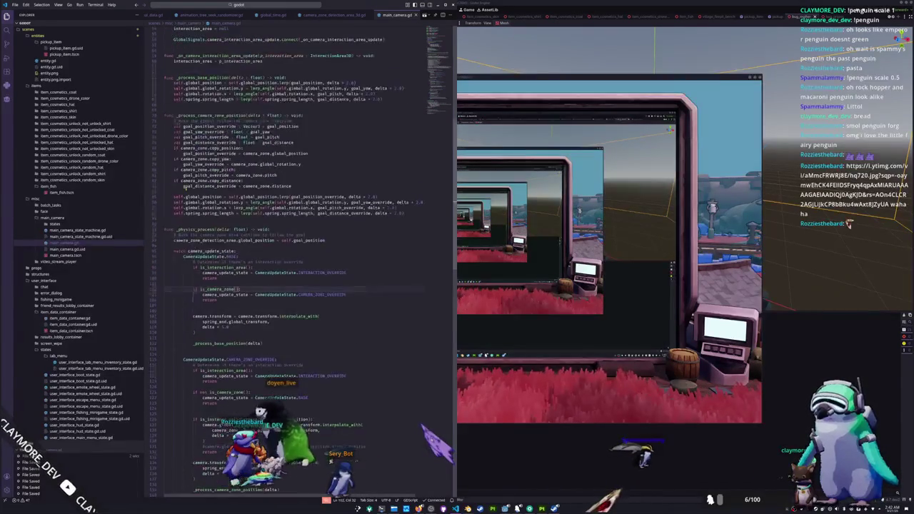
{"action": "scroll", "coordinate": [173, 160], "scroll_direction": "up", "scroll_amount": 6}
- Declare 'var camera_zone_timer : float = 0.0' above the camera_zone variable
{"action": "left_click", "coordinate": [165, 159]}
{"action": "key", "text": "Up"}
{"action": "key", "text": "Up"}
{"action": "key", "text": "Return"}
{"action": "key", "text": "Up"}
{"action": "type", "text": "var d"}
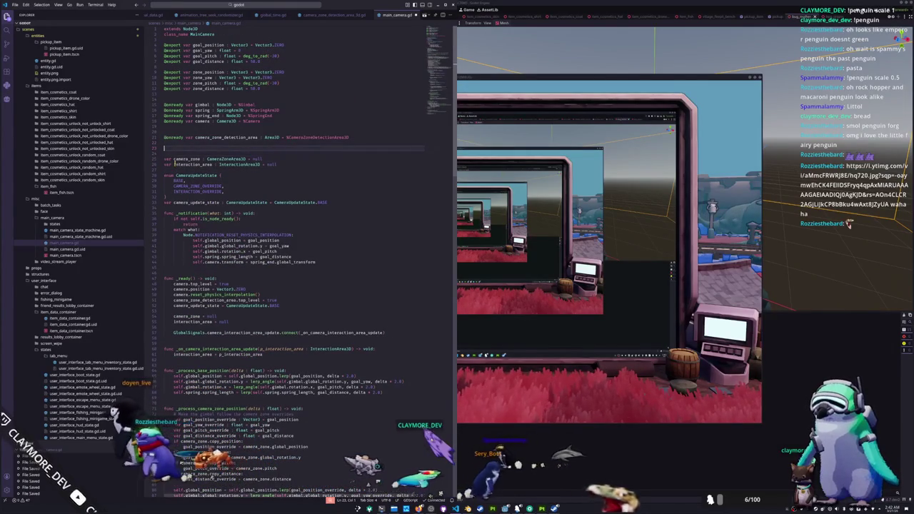
{"action": "key", "text": "BackSpace"}
{"action": "type", "text": "camera_zo"}
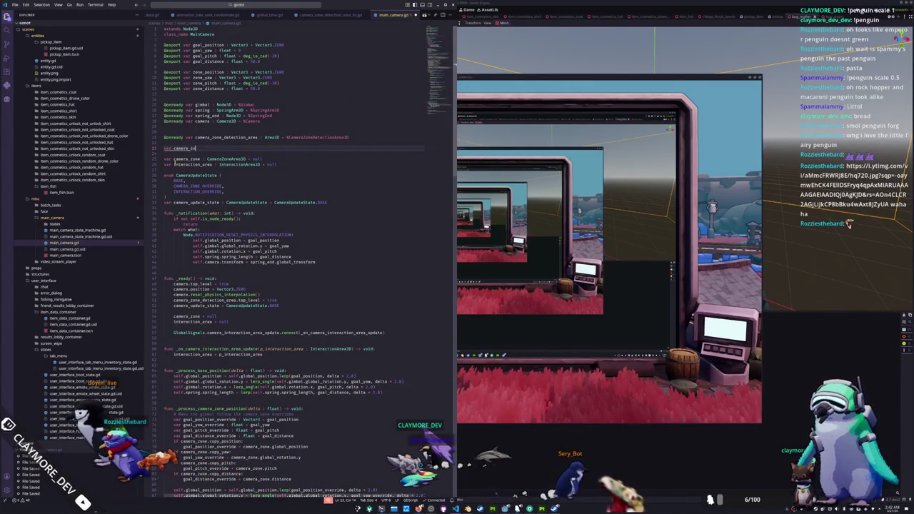
{"action": "type", "text": "ne_timer : "}
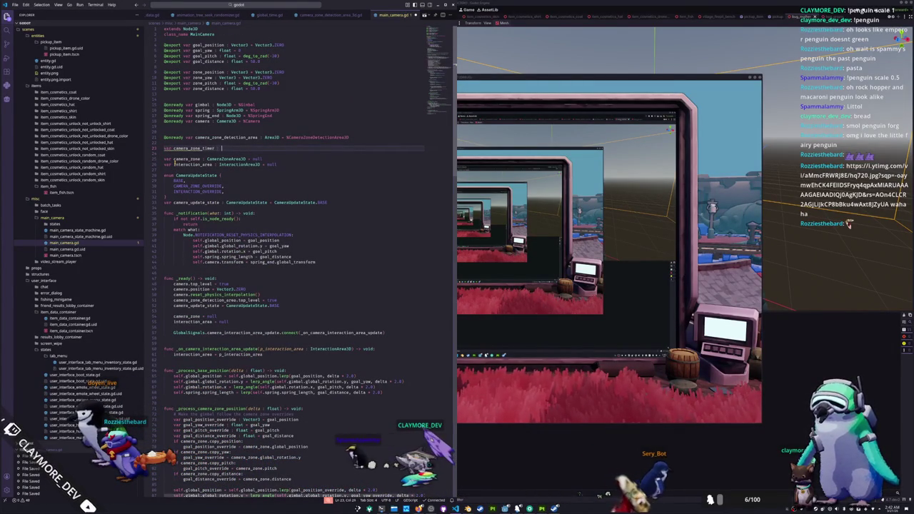
{"action": "type", "text": "float = 0.0"}
{"action": "key", "text": "Down"}
{"action": "scroll", "coordinate": [197, 214], "scroll_direction": "down", "scroll_amount": 15}
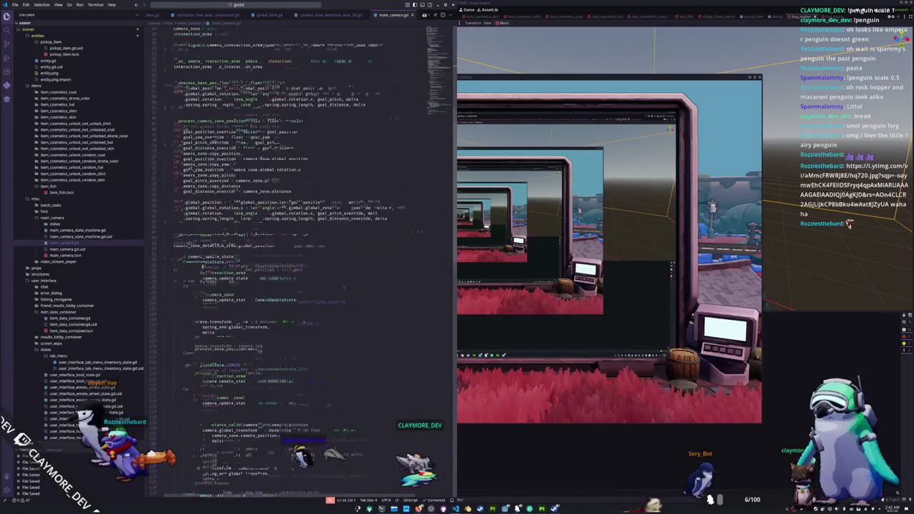
- Require camera_zone_timer to exceed 1.0 in the is_camera_zone condition
{"action": "left_click", "coordinate": [238, 283]}
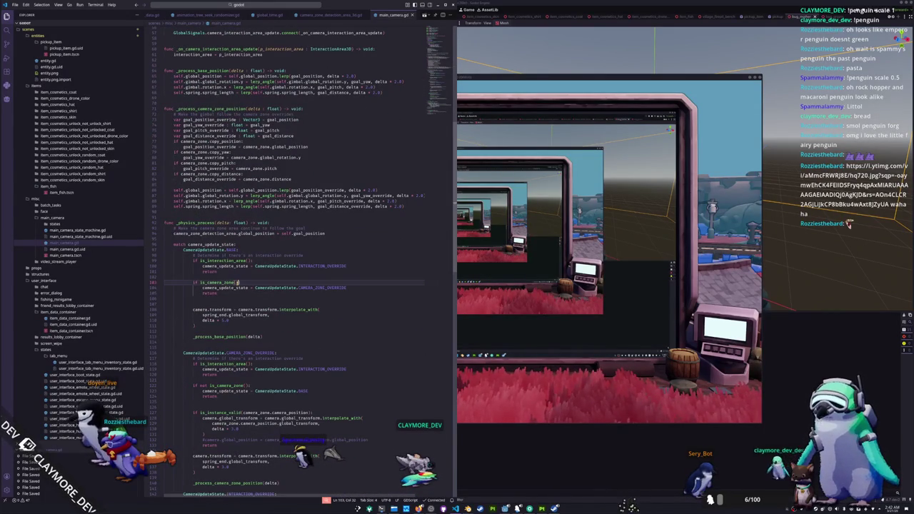
{"action": "type", "text": "and"}
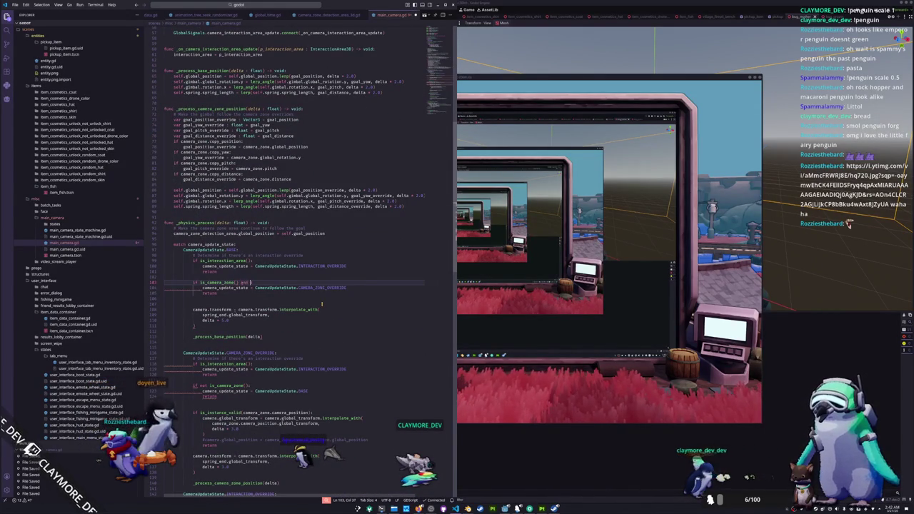
{"action": "type", "text": " camera_zone_timer"}
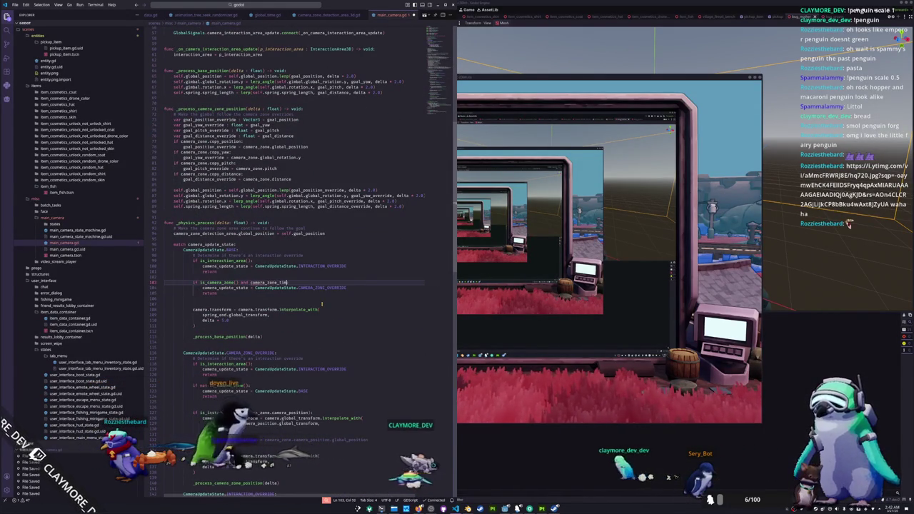
{"action": "key", "text": "BackSpace"}
{"action": "key", "text": "BackSpace"}
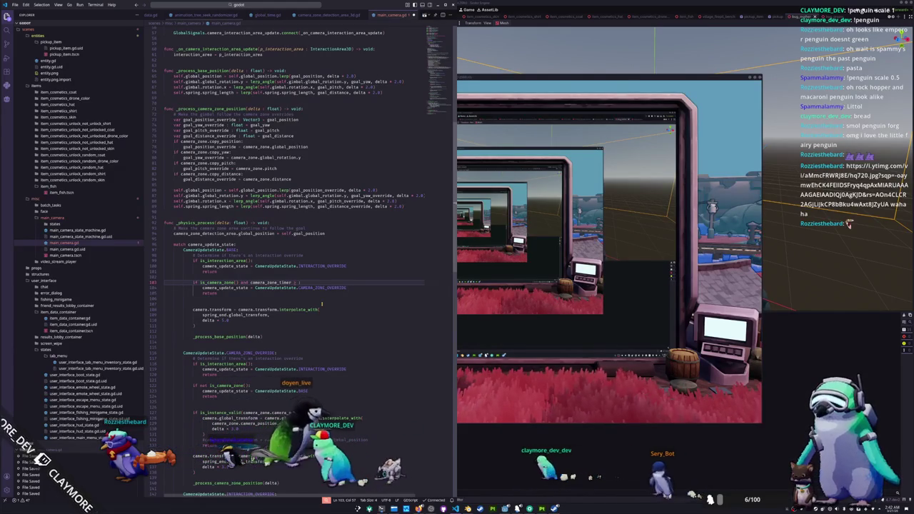
{"action": "type", "text": "1."}
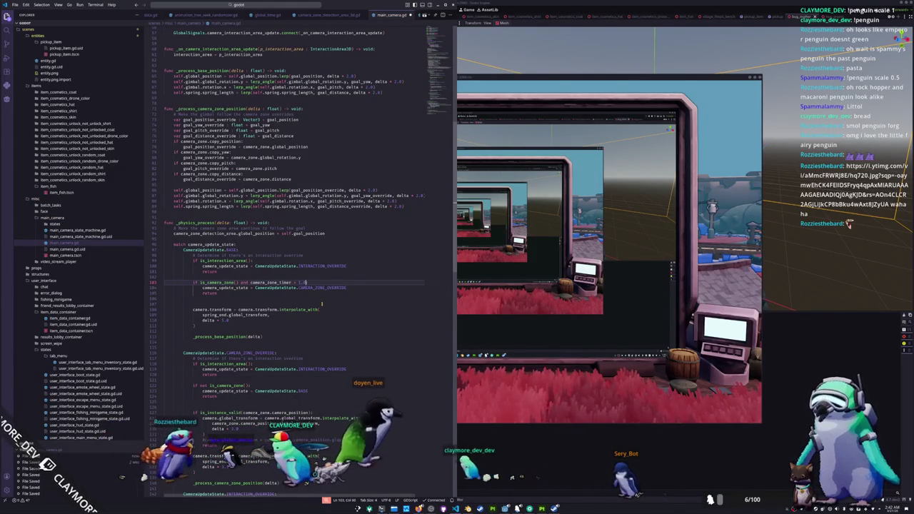
{"action": "type", "text": "0"}
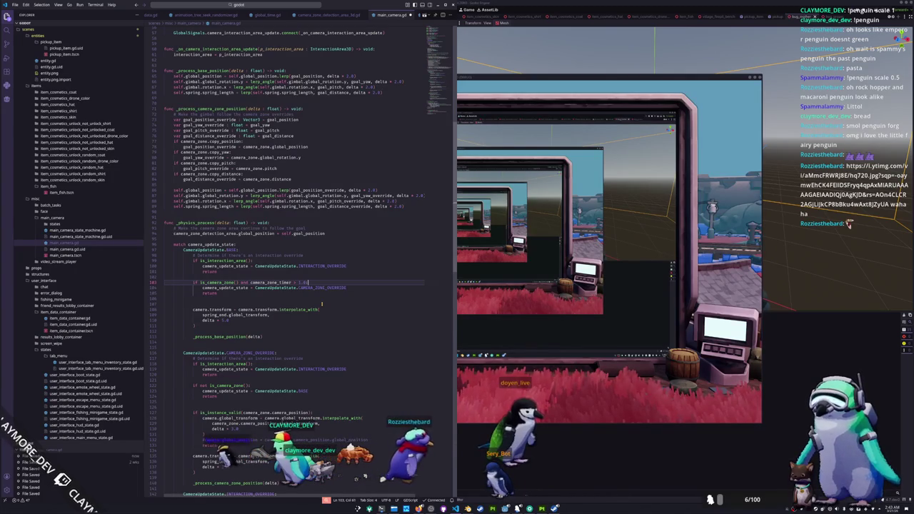
{"action": "key", "text": "Down"}
{"action": "key", "text": "Down"}
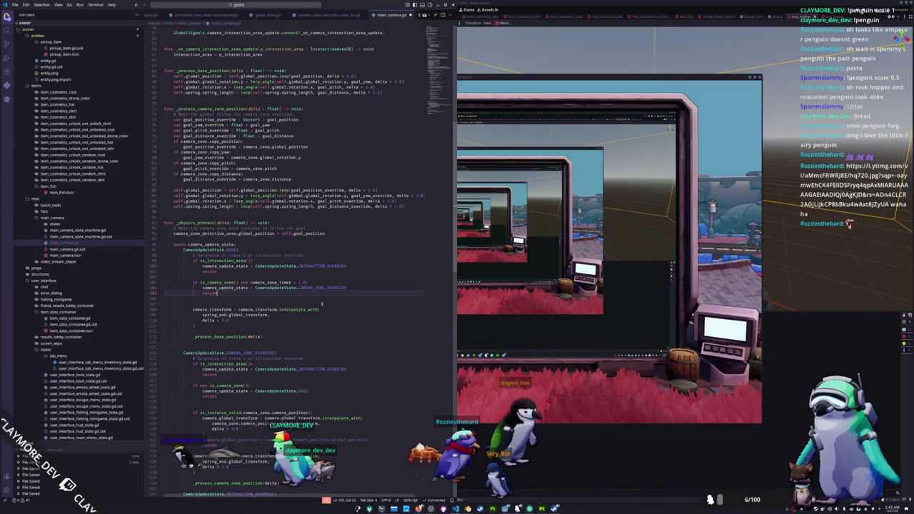
- Add an else branch accumulating delta and reset camera_zone_timer to 0 before the return
{"action": "key", "text": "Return"}
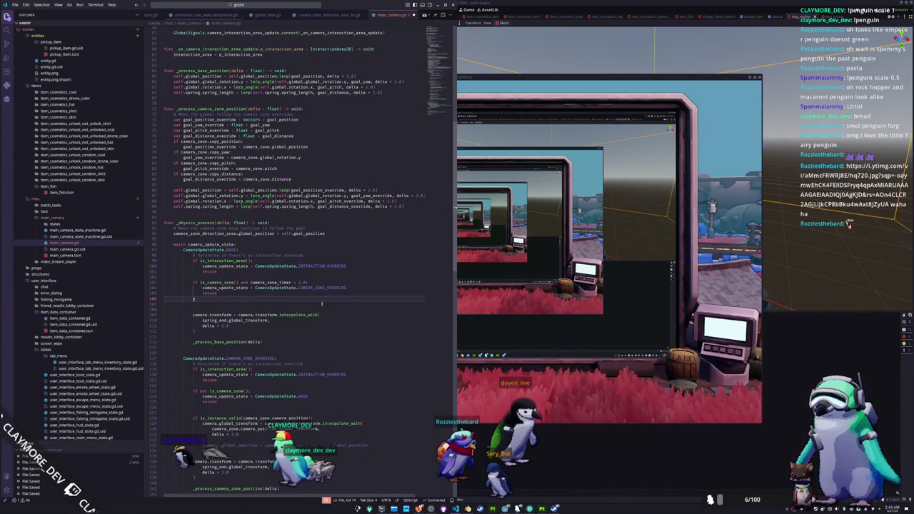
{"action": "type", "text": "else"}
{"action": "key", "text": "Return"}
{"action": "type", "text": "camera_zone_timer += delta"}
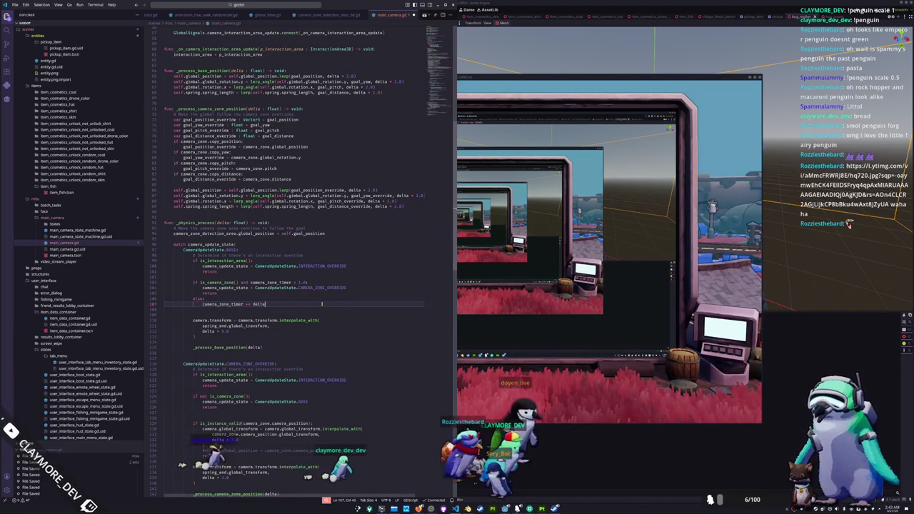
{"action": "key", "text": "Up"}
{"action": "key", "text": "Up"}
{"action": "key", "text": "Up"}
{"action": "key", "text": "End"}
{"action": "key", "text": "Return"}
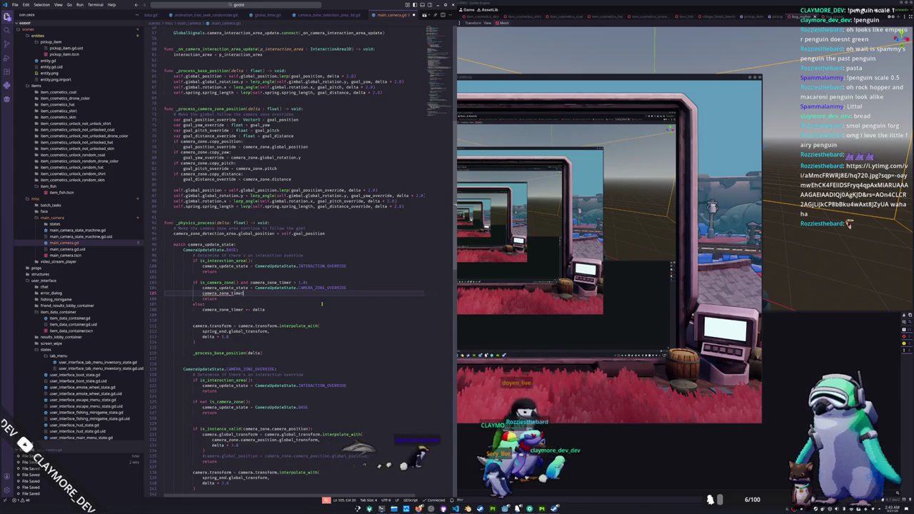
{"action": "type", "text": " = 0"}
{"action": "key", "text": "Down"}
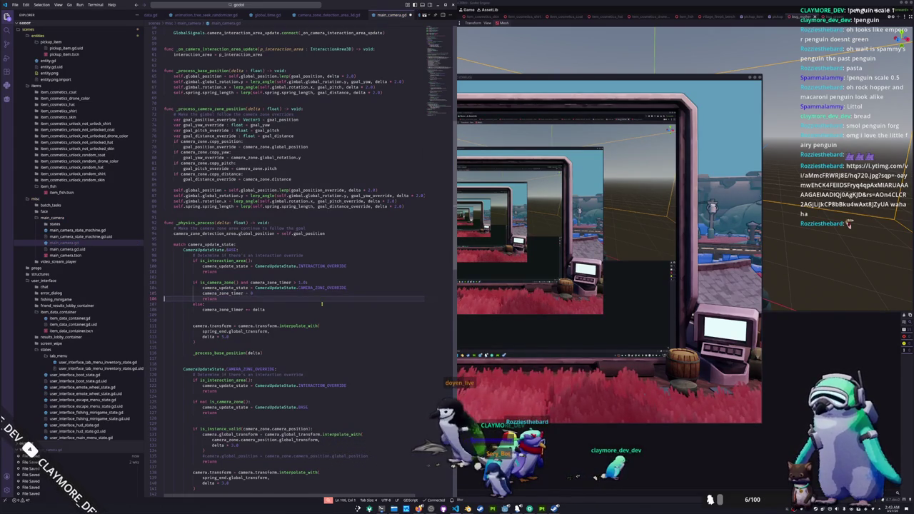
- Scroll down to the is_camera_zone() check in the interaction branch
{"action": "scroll", "coordinate": [321, 304], "scroll_direction": "down", "scroll_amount": 8}
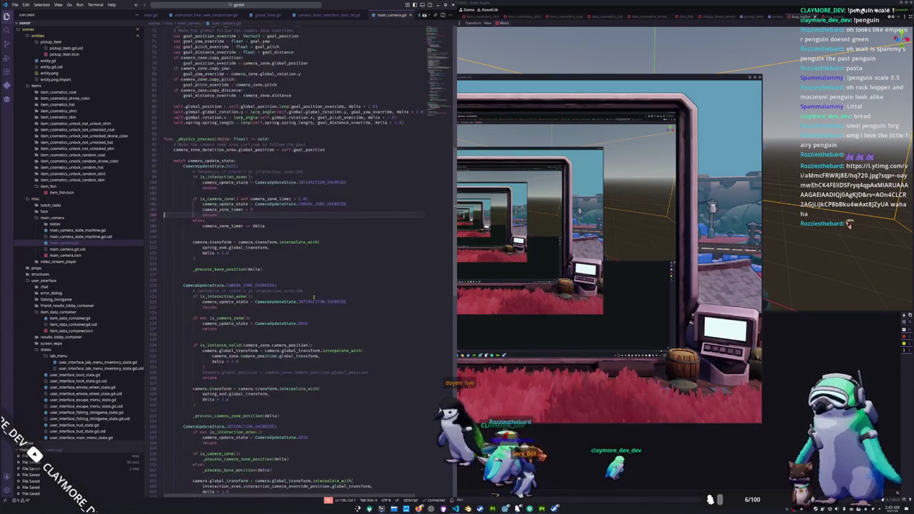
{"action": "scroll", "coordinate": [274, 303], "scroll_direction": "down", "scroll_amount": 2}
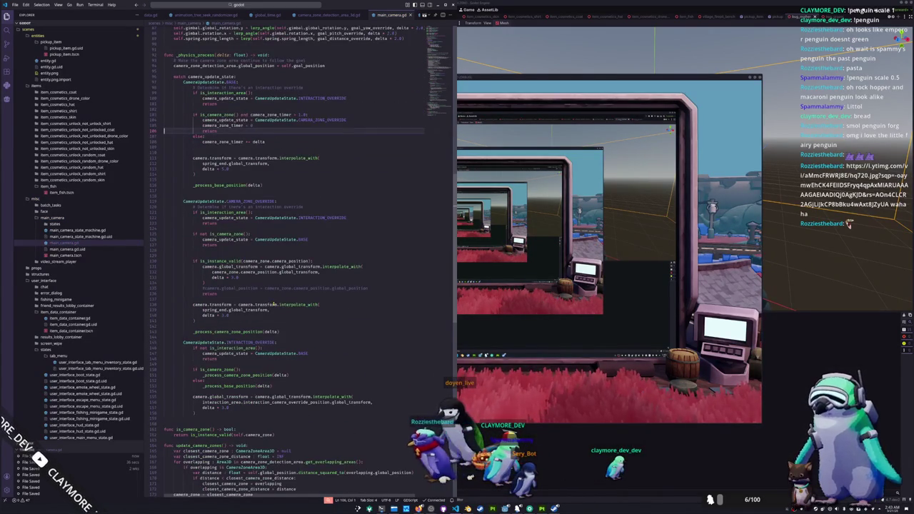
{"action": "scroll", "coordinate": [273, 303], "scroll_direction": "down", "scroll_amount": 3}
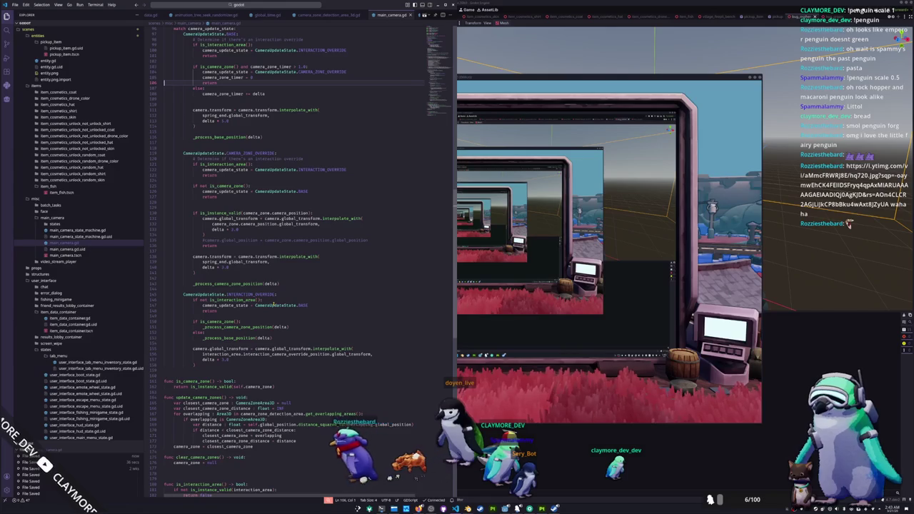
{"action": "left_click", "coordinate": [249, 322]}
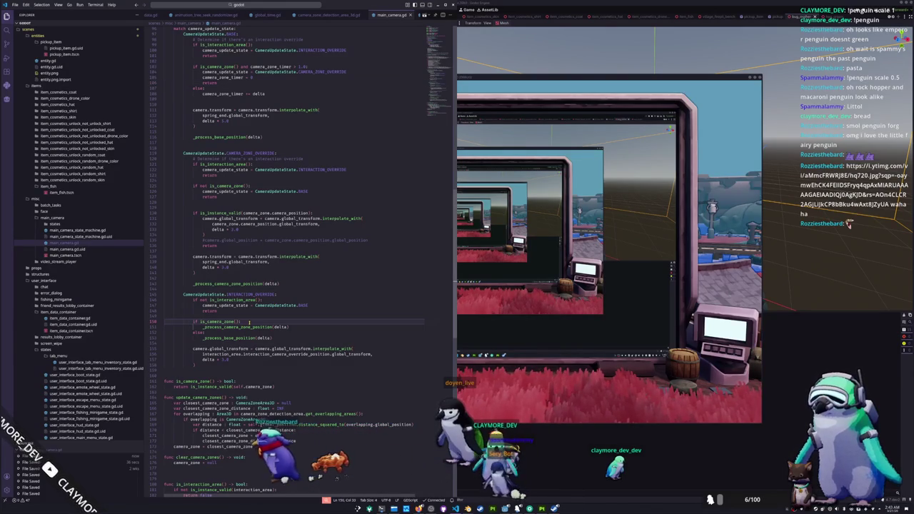
{"action": "scroll", "coordinate": [235, 341], "scroll_direction": "up", "scroll_amount": 1}
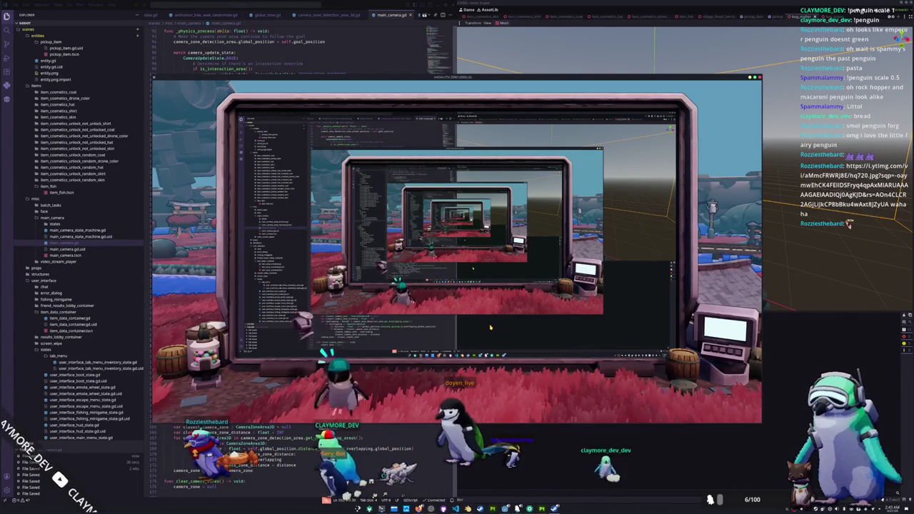
- Walk the penguin around the field and into the monitor's camera zone
{"action": "key", "text": "s"}
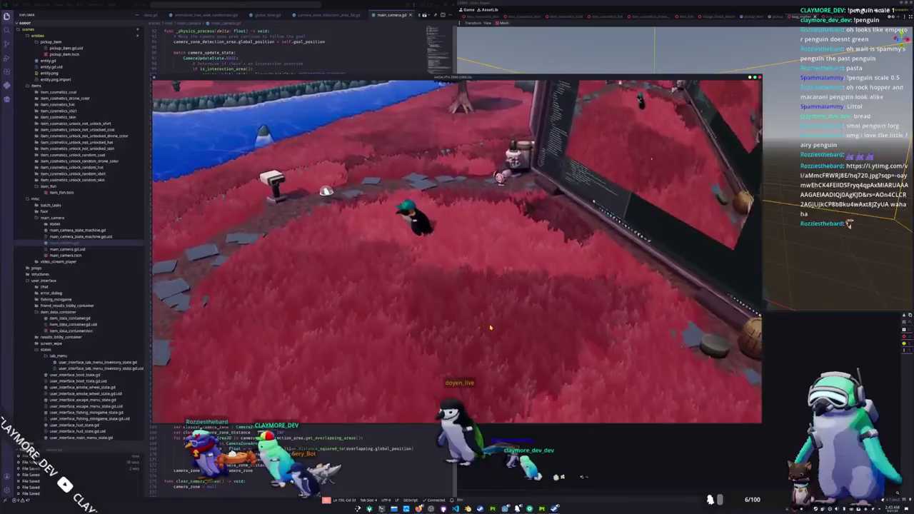
{"action": "key", "text": "w"}
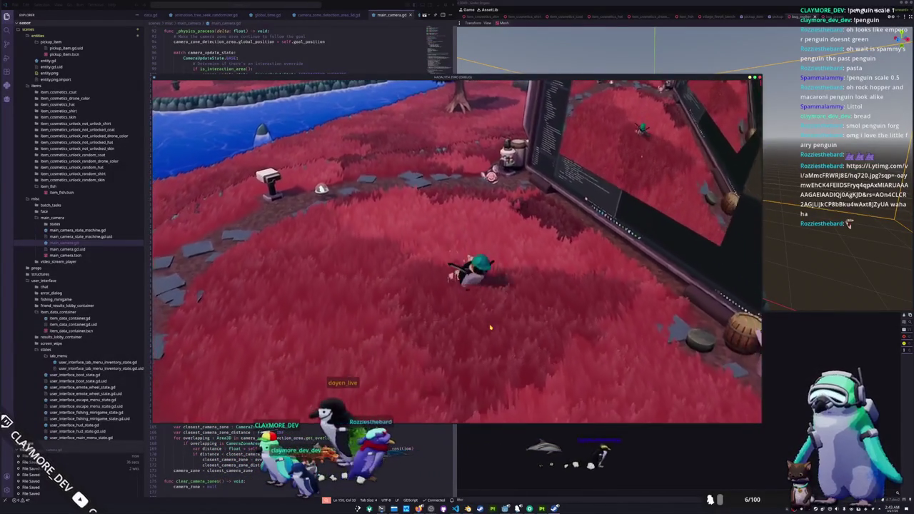
{"action": "key", "text": "d"}
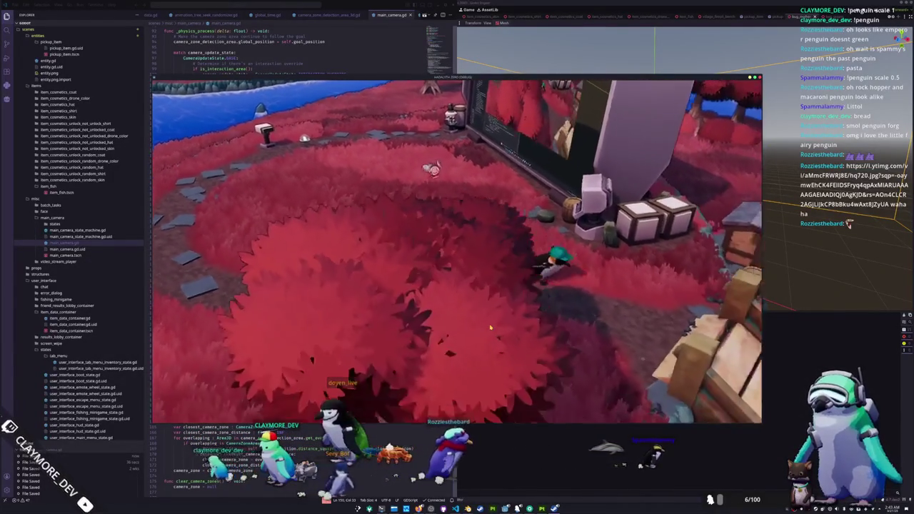
{"action": "key", "text": "w"}
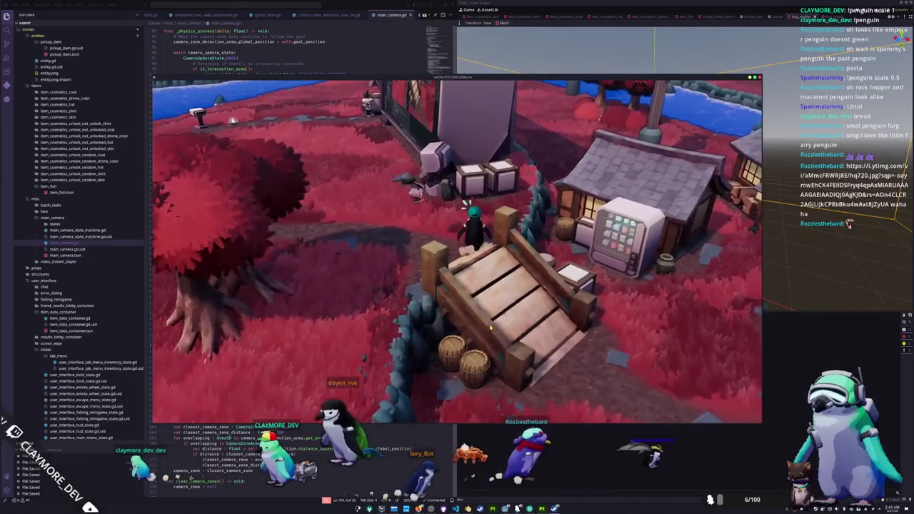
{"action": "key", "text": "a"}
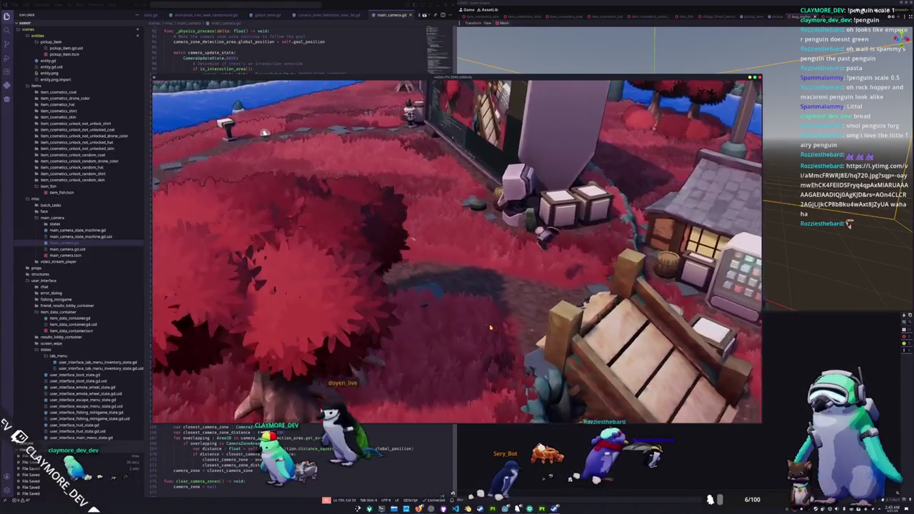
{"action": "key", "text": "w"}
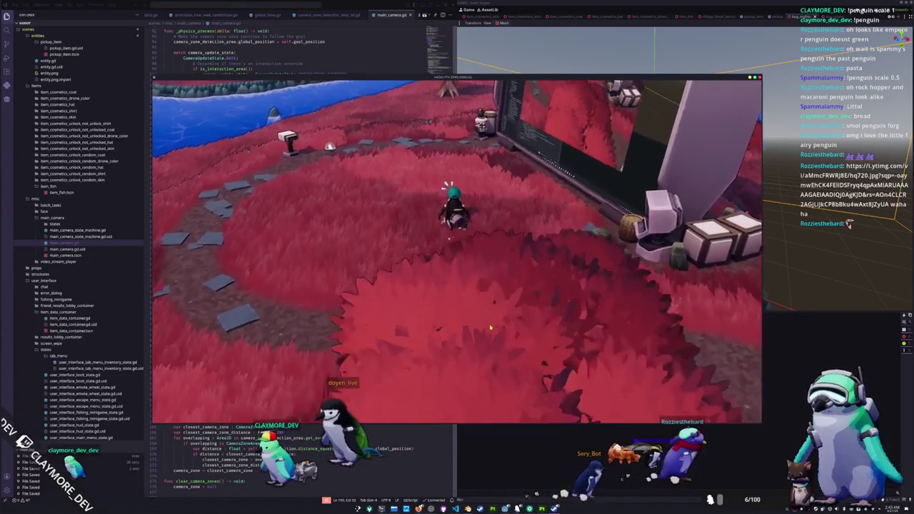
{"action": "key", "text": "d"}
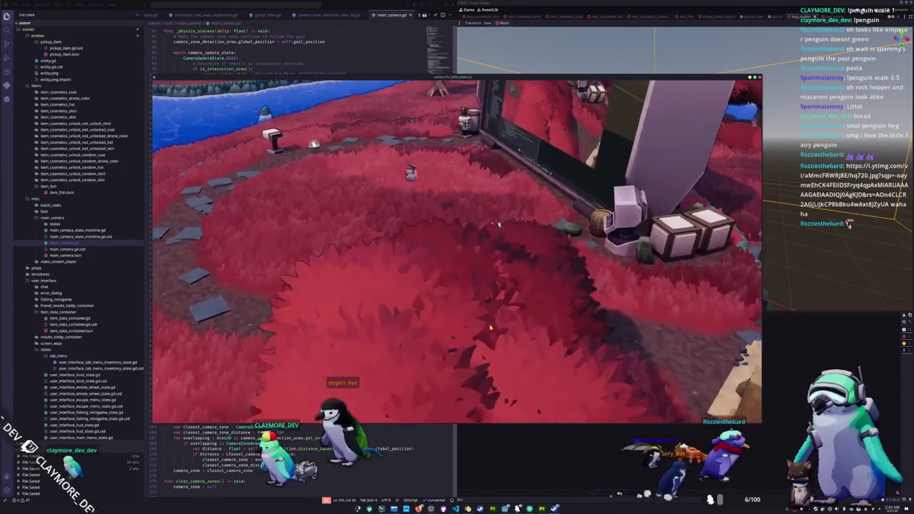
{"action": "key", "text": "d"}
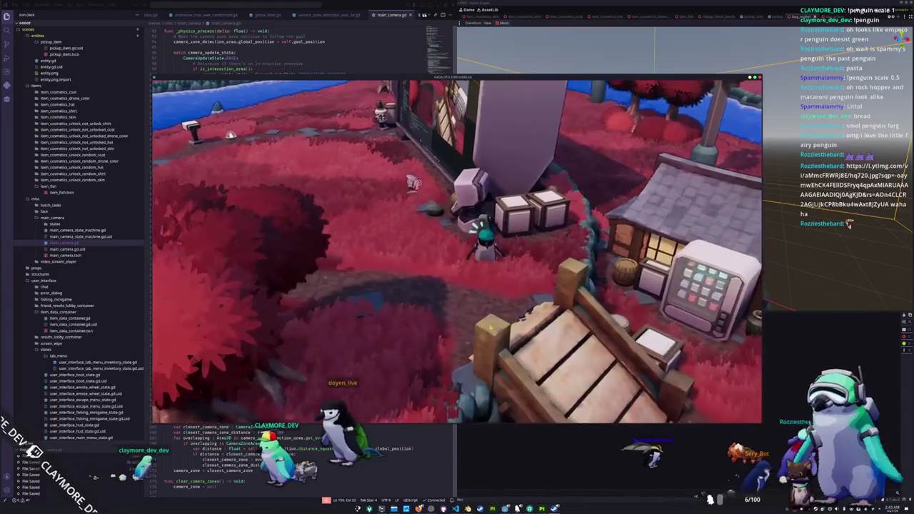
{"action": "key", "text": "a"}
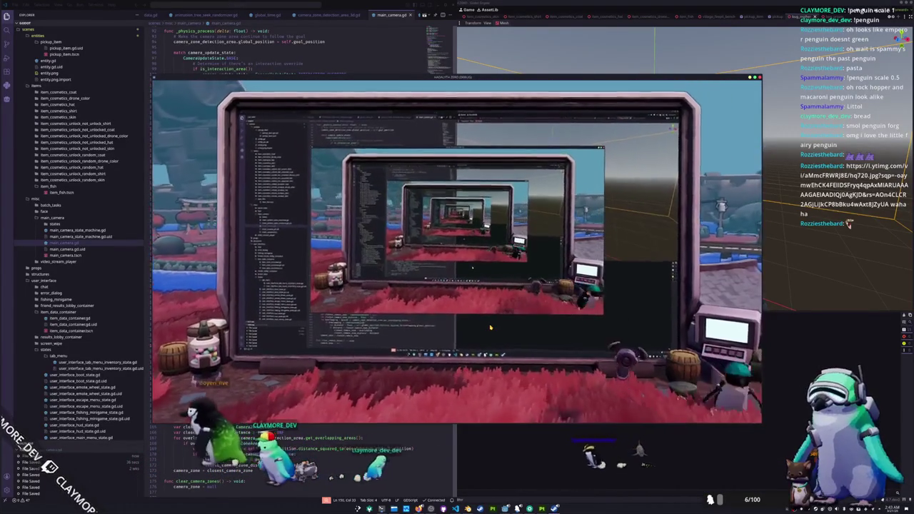
- Walk in and out of the monitor zone to check the camera, then tile the game right
{"action": "key", "text": "s"}
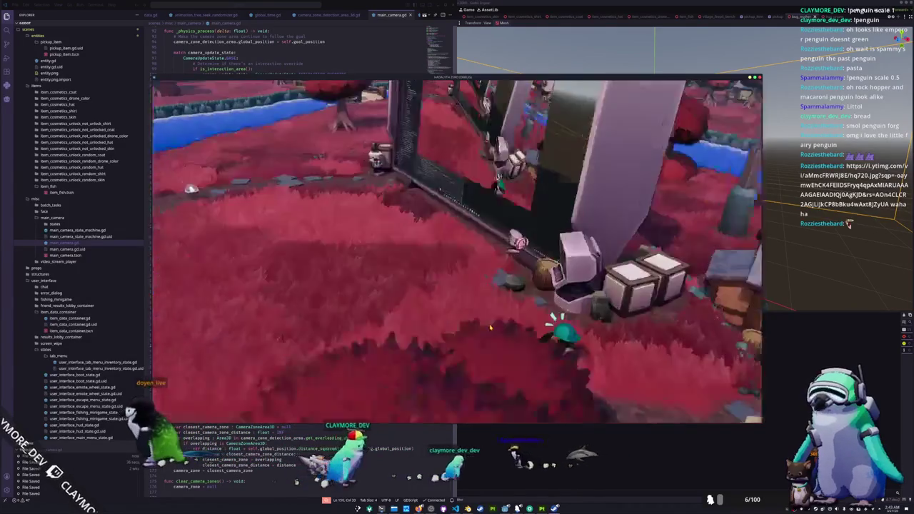
{"action": "key", "text": "a"}
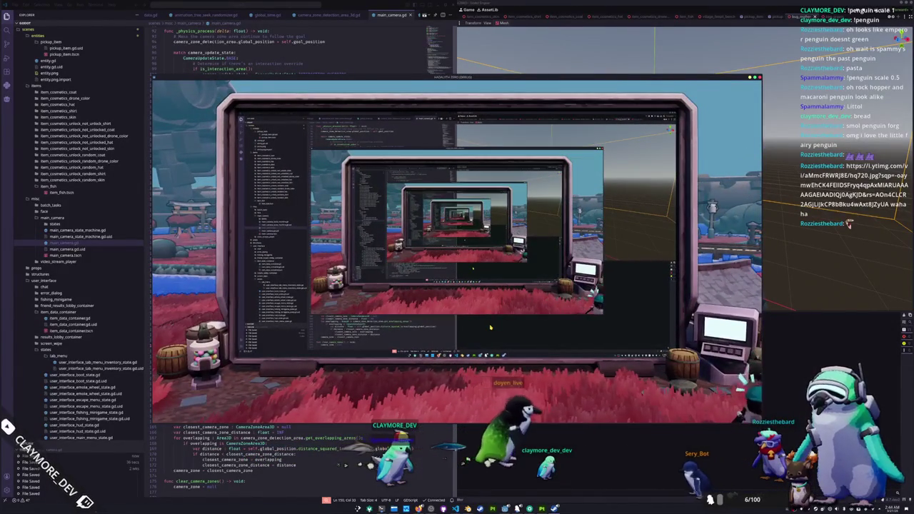
{"action": "key", "text": "s"}
{"action": "key", "text": "w"}
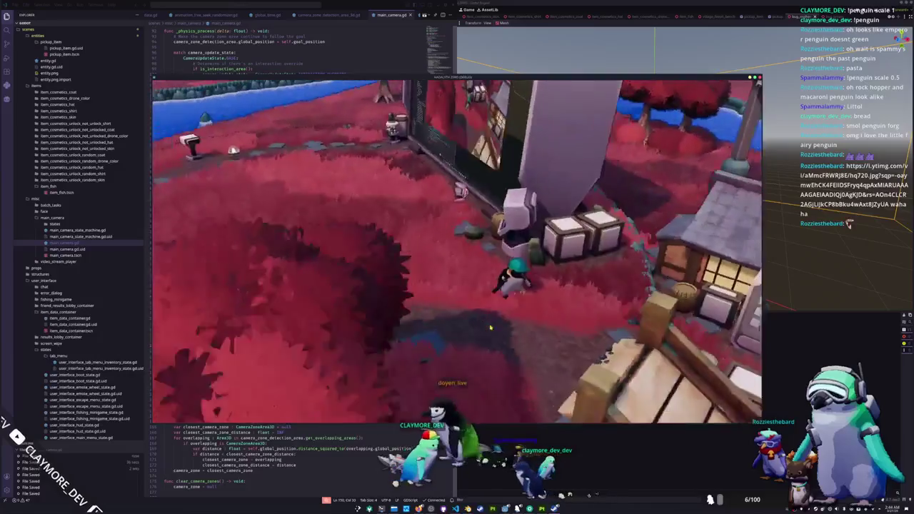
{"action": "key", "text": "s"}
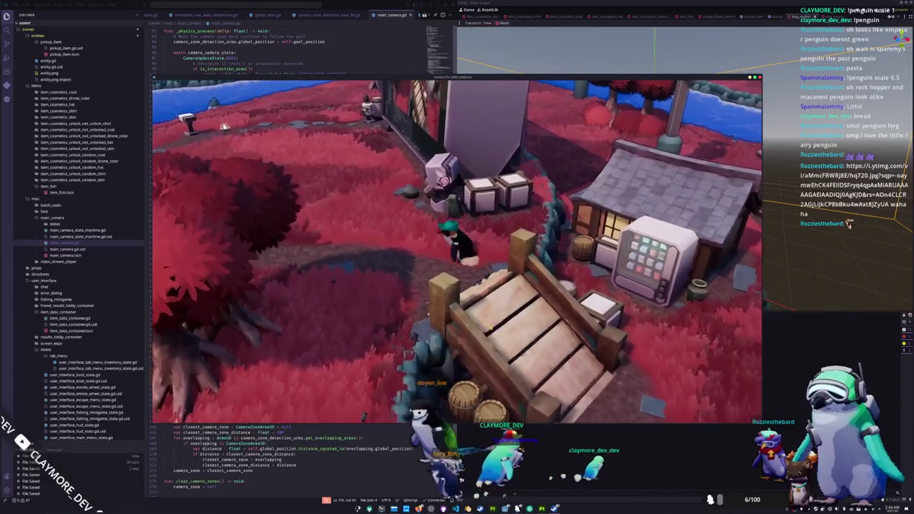
{"action": "key", "text": "a"}
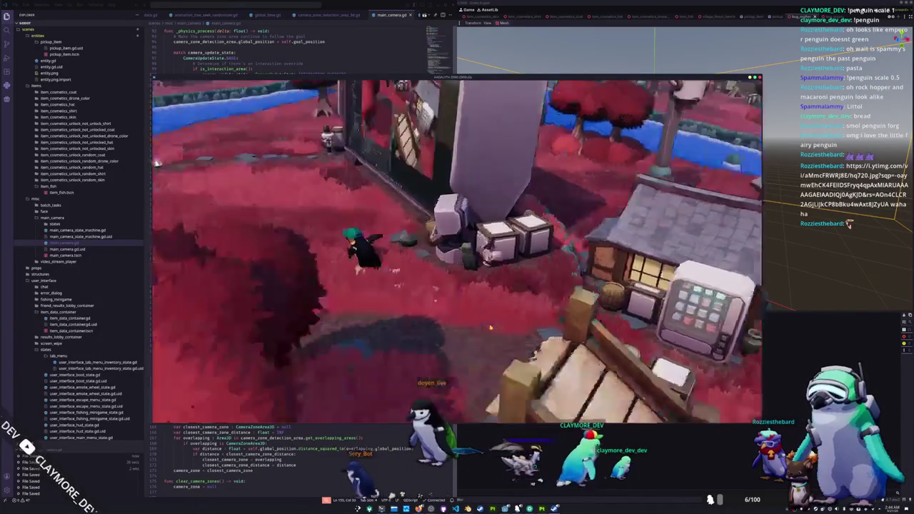
{"action": "key", "text": "super+Right"}
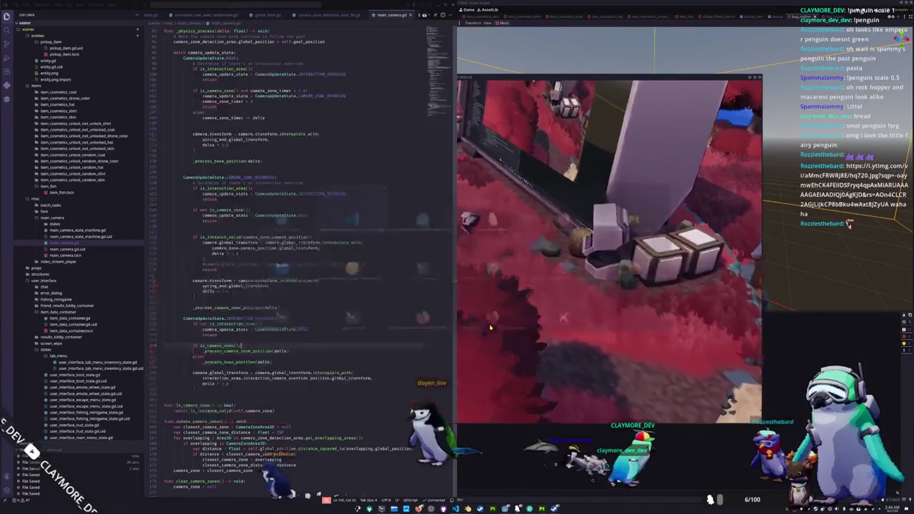
{"action": "scroll", "coordinate": [326, 315], "scroll_direction": "up", "scroll_amount": 2}
{"action": "scroll", "coordinate": [326, 315], "scroll_direction": "up", "scroll_amount": 12}
{"action": "scroll", "coordinate": [326, 315], "scroll_direction": "down", "scroll_amount": 3}
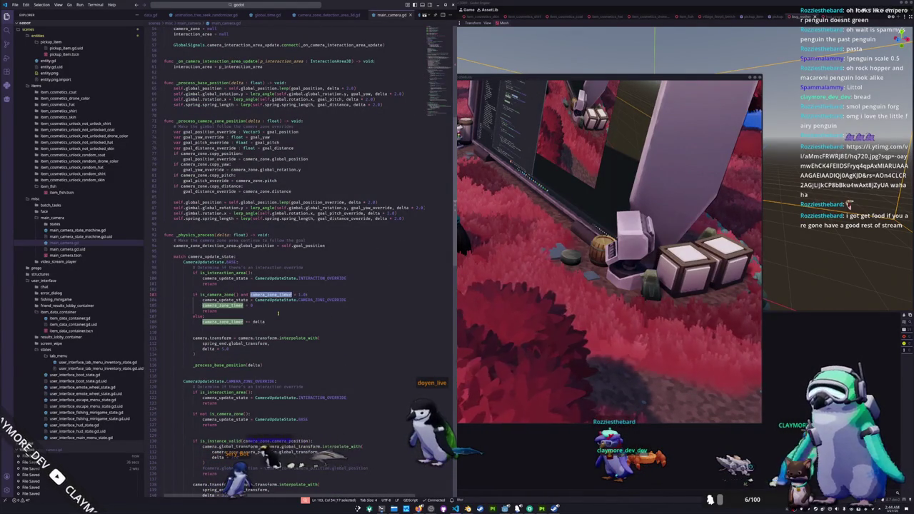
{"action": "scroll", "coordinate": [277, 312], "scroll_direction": "up", "scroll_amount": 1}
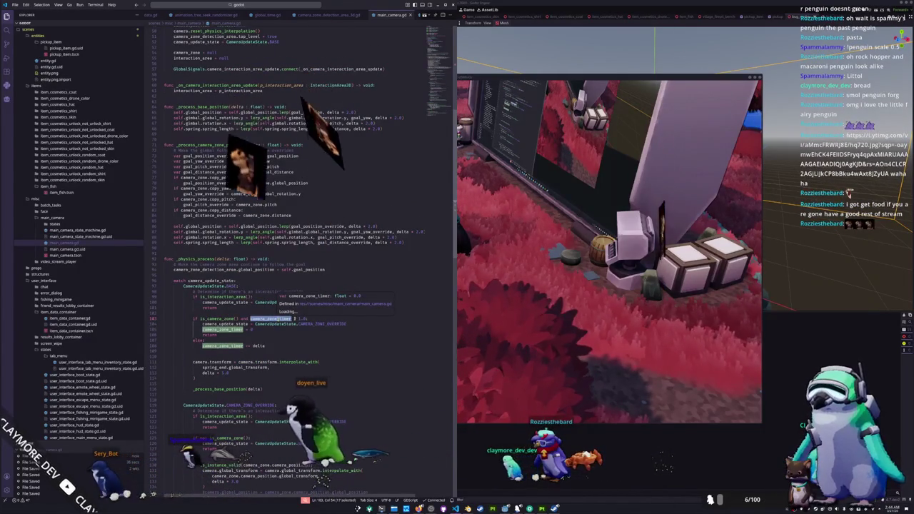
{"action": "double_click", "coordinate": [299, 319]}
{"action": "scroll", "coordinate": [300, 319], "scroll_direction": "up", "scroll_amount": 14}
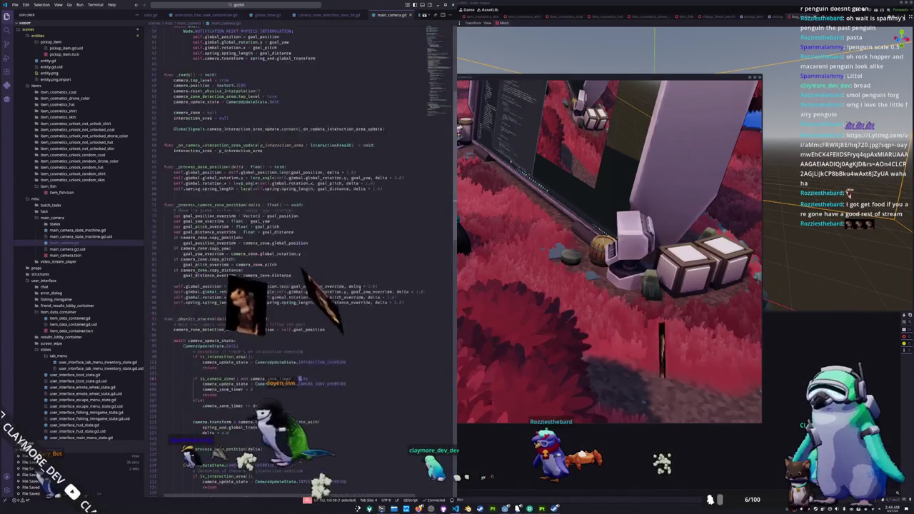
{"action": "scroll", "coordinate": [373, 249], "scroll_direction": "down", "scroll_amount": 9}
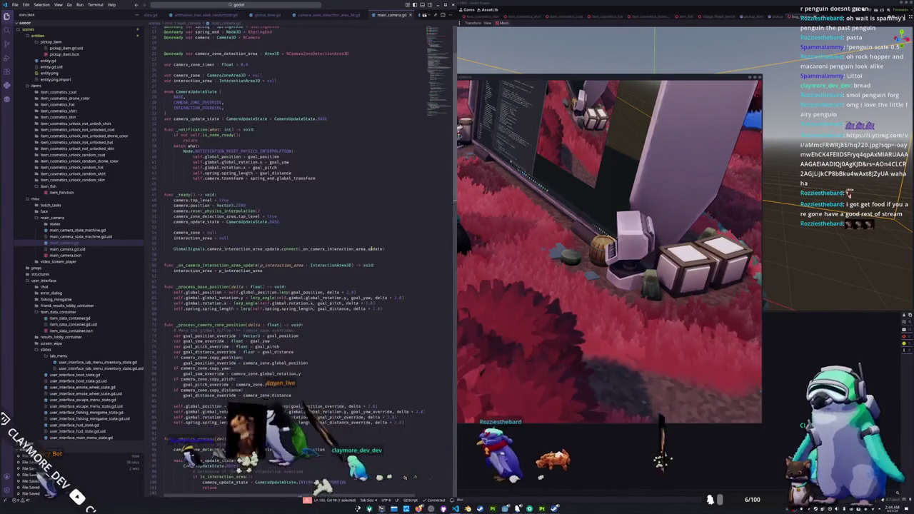
{"action": "scroll", "coordinate": [337, 335], "scroll_direction": "down", "scroll_amount": 1}
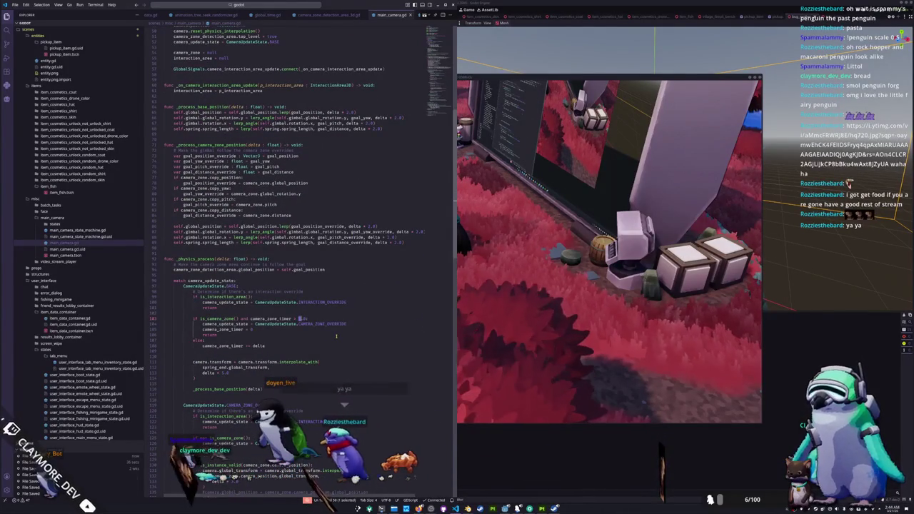
{"action": "left_click_drag", "start_coordinate": [457, 250], "coordinate": [152, 250]}
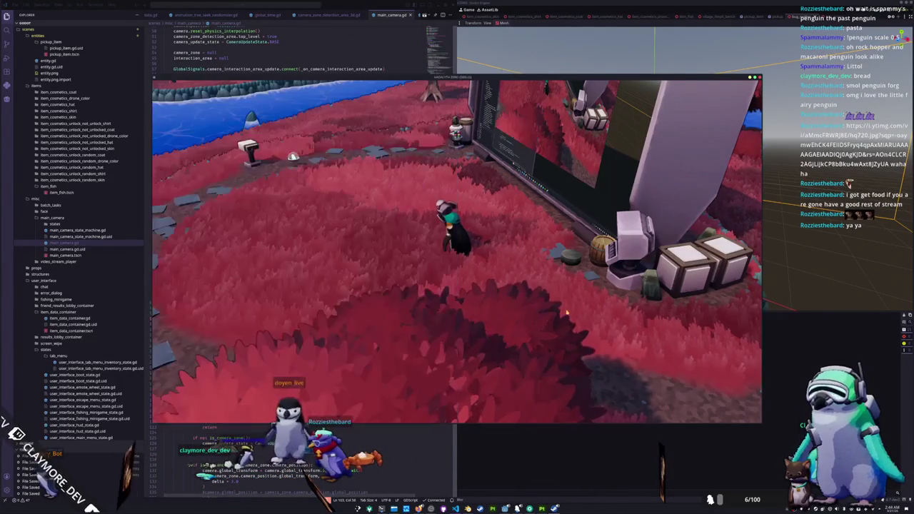
- Walk the penguin across the bridge toward the house and back to test the camera
{"action": "key", "text": "d"}
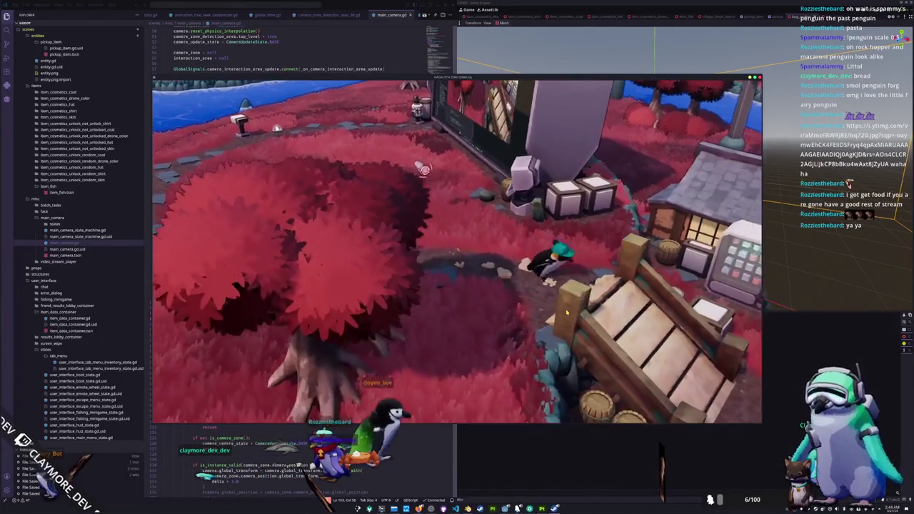
{"action": "key", "text": "d"}
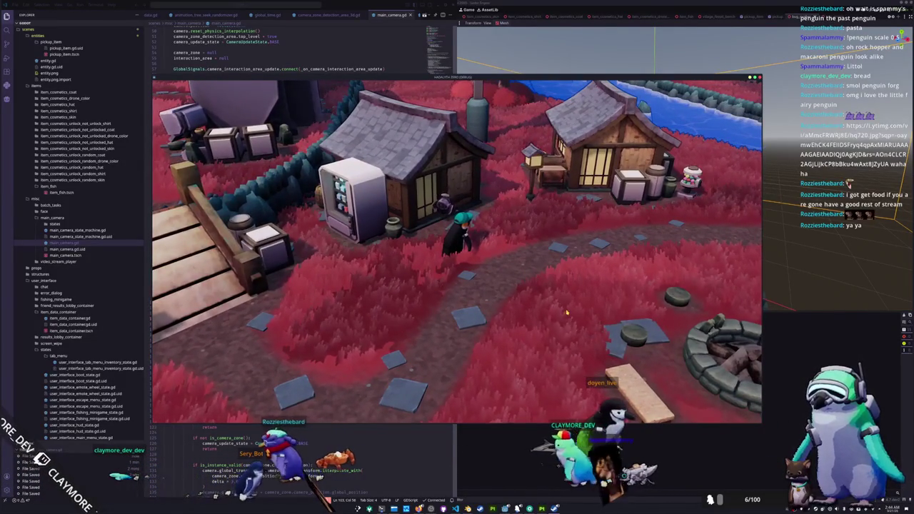
{"action": "key", "text": "w"}
{"action": "key", "text": "s"}
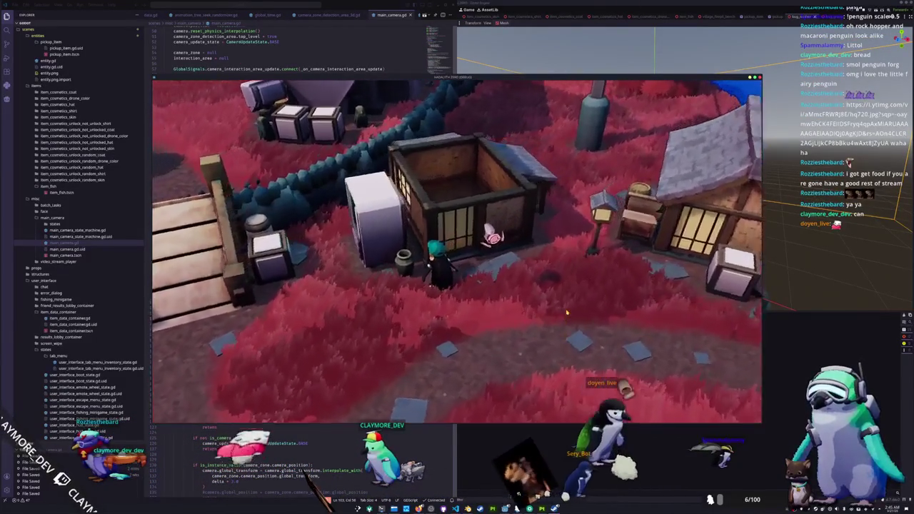
{"action": "key", "text": "F8"}
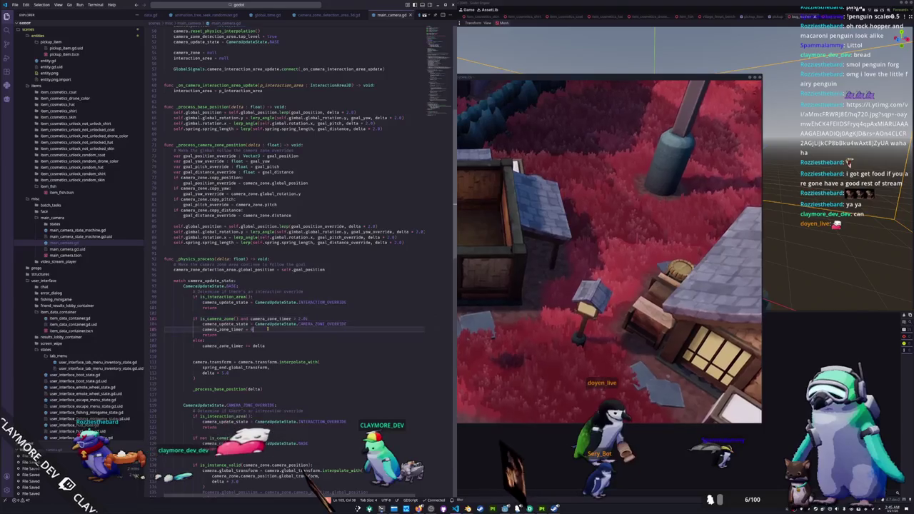
- Review the camera_zone_timer uses on lines 103–108, then bring the running game forward
{"action": "scroll", "coordinate": [268, 329], "scroll_direction": "down", "scroll_amount": 3}
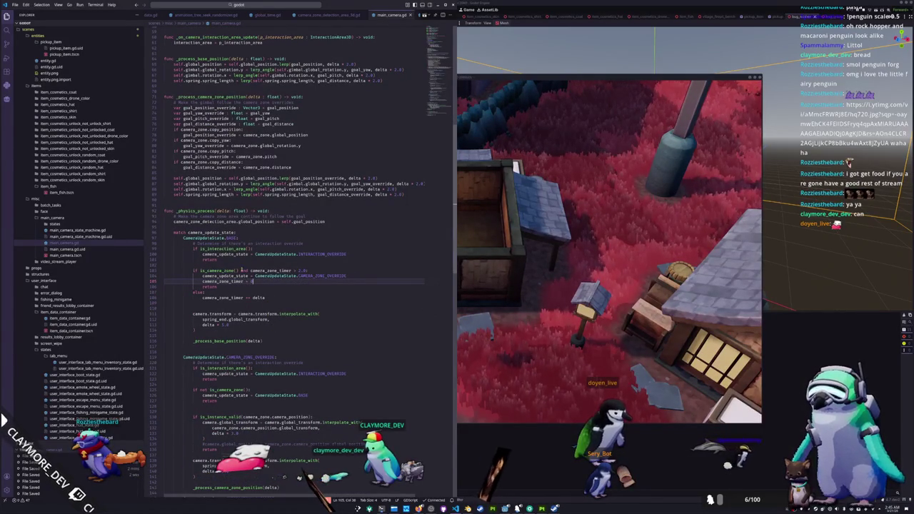
{"action": "left_click", "coordinate": [276, 272]}
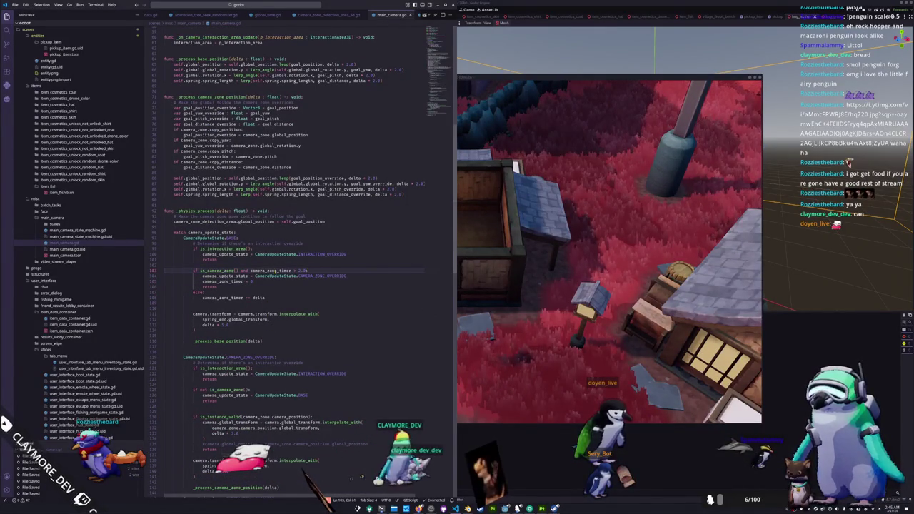
{"action": "double_click", "coordinate": [275, 271]}
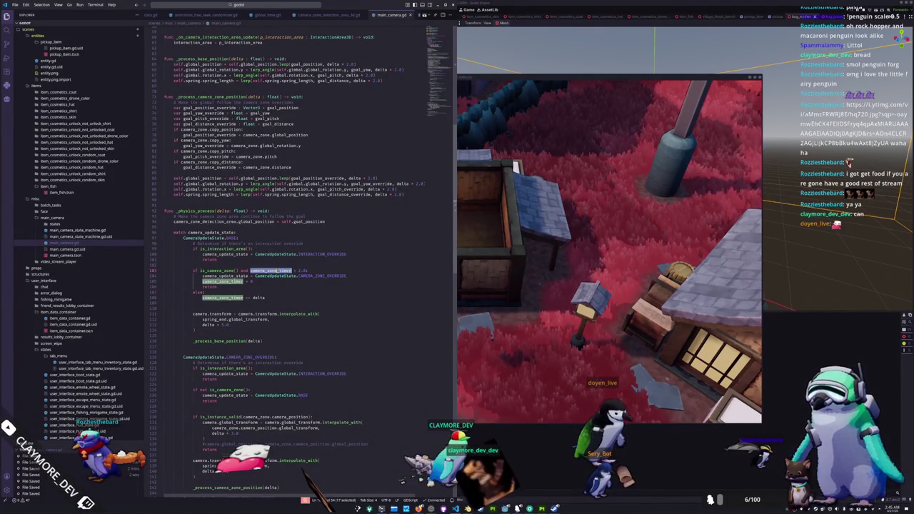
{"action": "left_click", "coordinate": [270, 282]}
{"action": "left_click", "coordinate": [278, 298]}
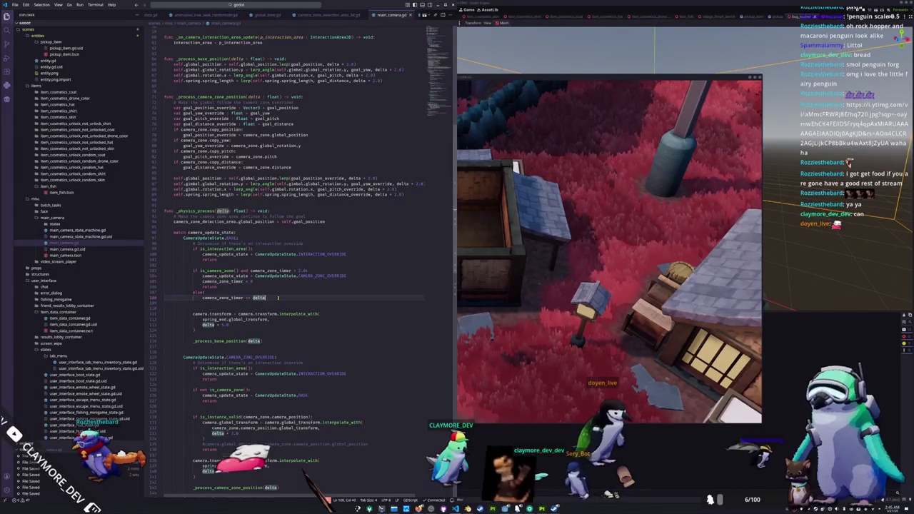
{"action": "scroll", "coordinate": [277, 297], "scroll_direction": "down", "scroll_amount": 10}
{"action": "scroll", "coordinate": [278, 297], "scroll_direction": "down", "scroll_amount": 4}
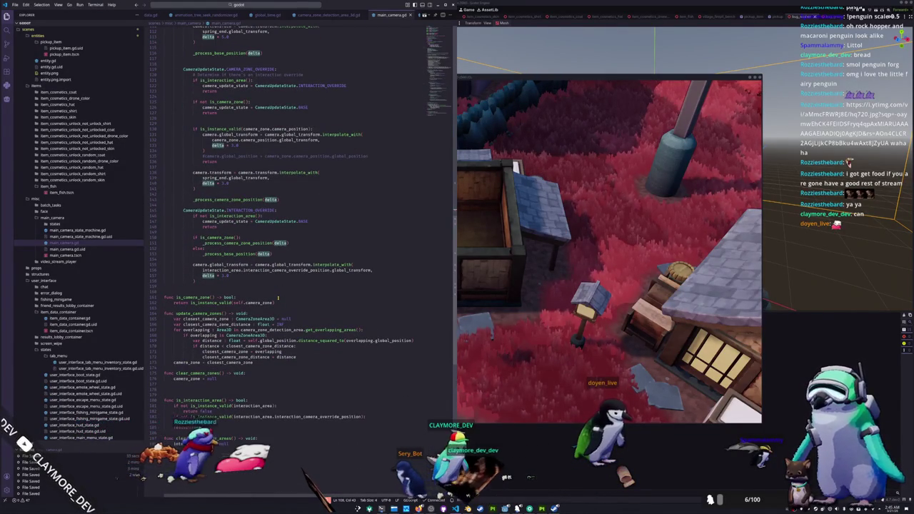
{"action": "scroll", "coordinate": [278, 297], "scroll_direction": "up", "scroll_amount": 3}
{"action": "scroll", "coordinate": [278, 297], "scroll_direction": "up", "scroll_amount": 4}
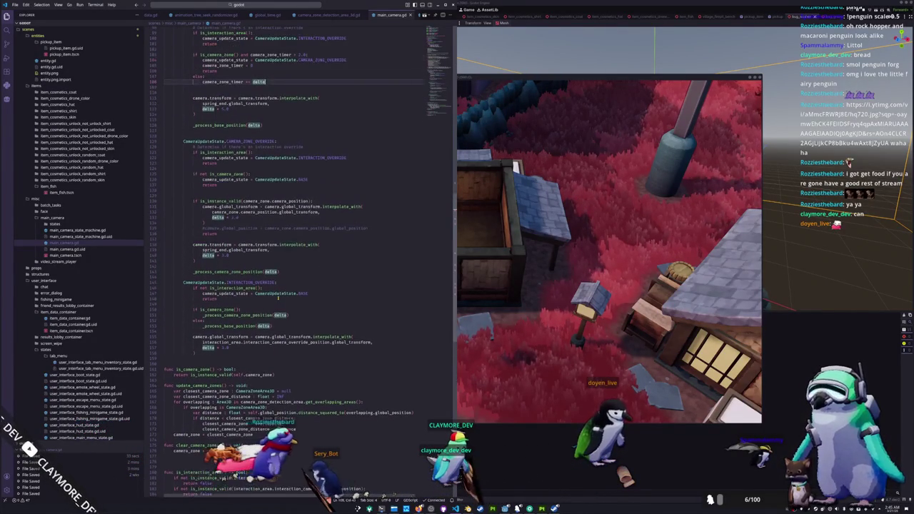
{"action": "scroll", "coordinate": [259, 335], "scroll_direction": "up", "scroll_amount": 6}
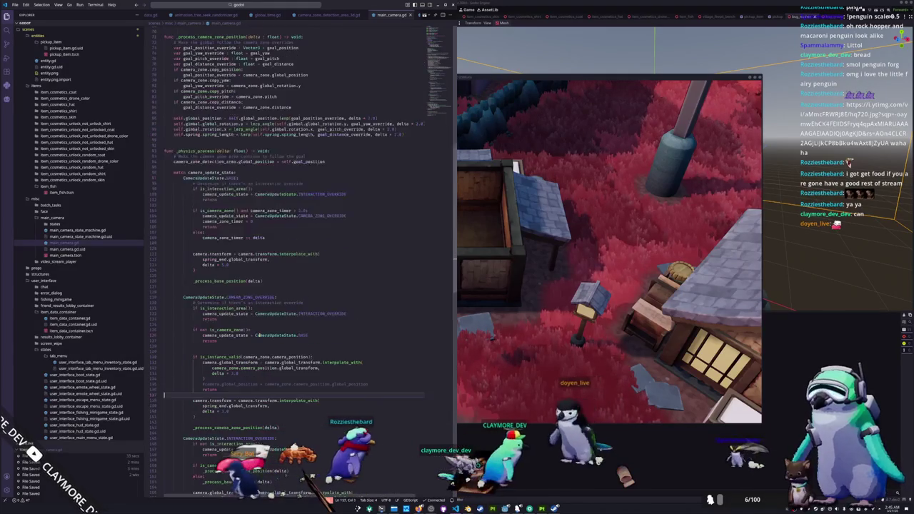
{"action": "left_click", "coordinate": [493, 350]}
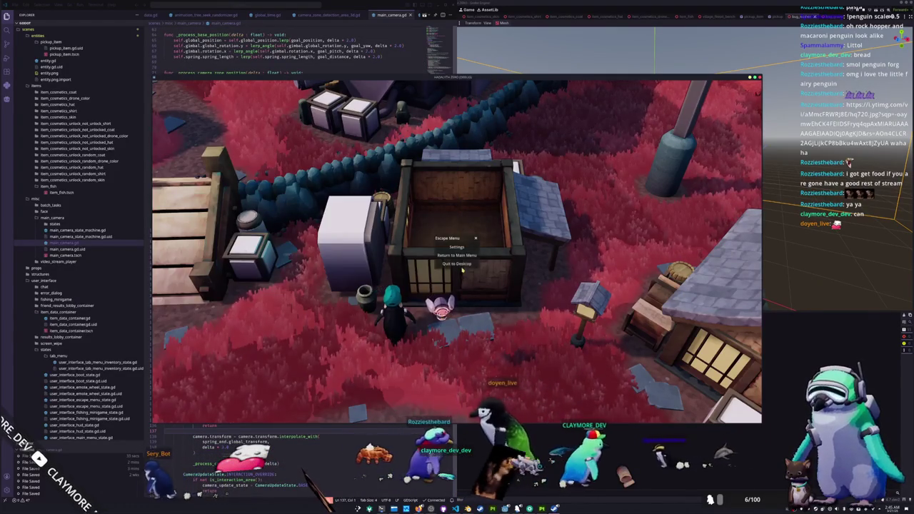
- Quit the game, relaunch it from the Godot editor, and return to main_camera.gd
{"action": "key", "text": "Escape"}
{"action": "key", "text": "alt+Tab"}
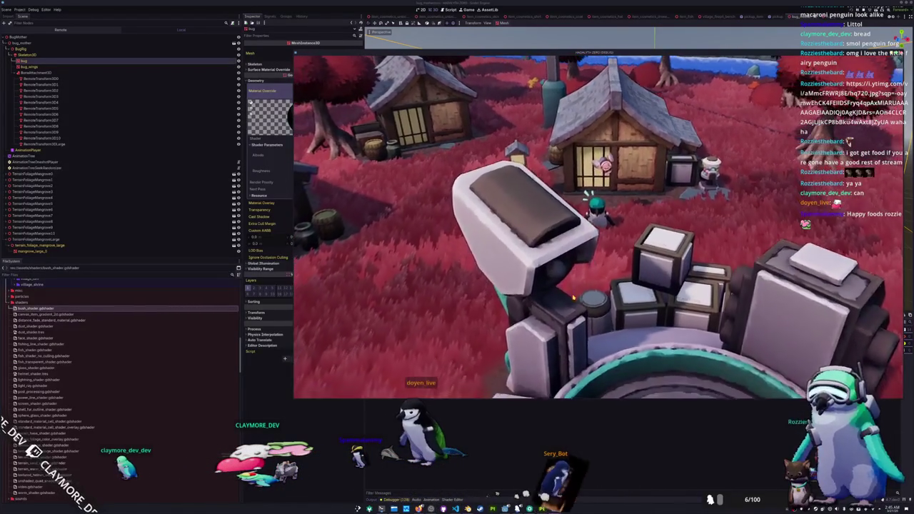
{"action": "key", "text": "alt+Tab"}
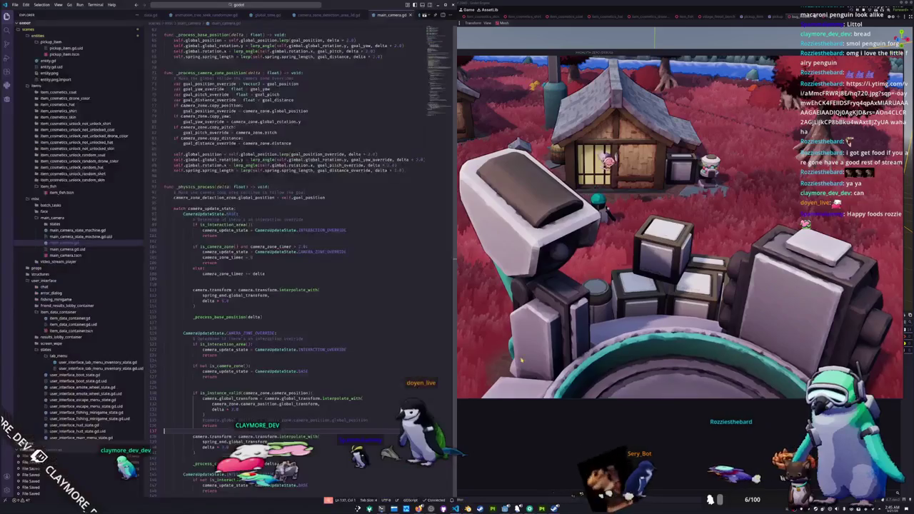
- Lower the line 103 timer threshold from 2.0 to 1.0, playtest, then restore it to 2
{"action": "left_click", "coordinate": [274, 273]}
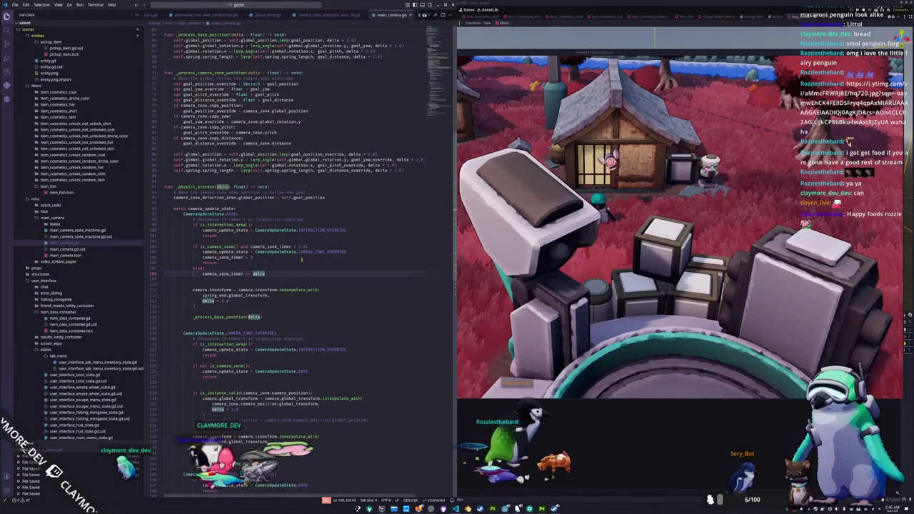
{"action": "double_click", "coordinate": [301, 247]}
{"action": "type", "text": "1"}
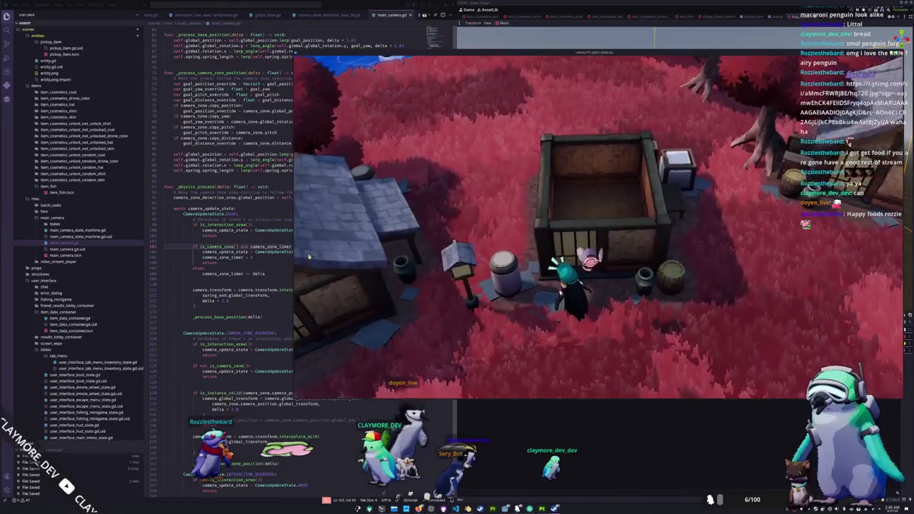
{"action": "left_click", "coordinate": [315, 245]}
{"action": "double_click", "coordinate": [300, 246]}
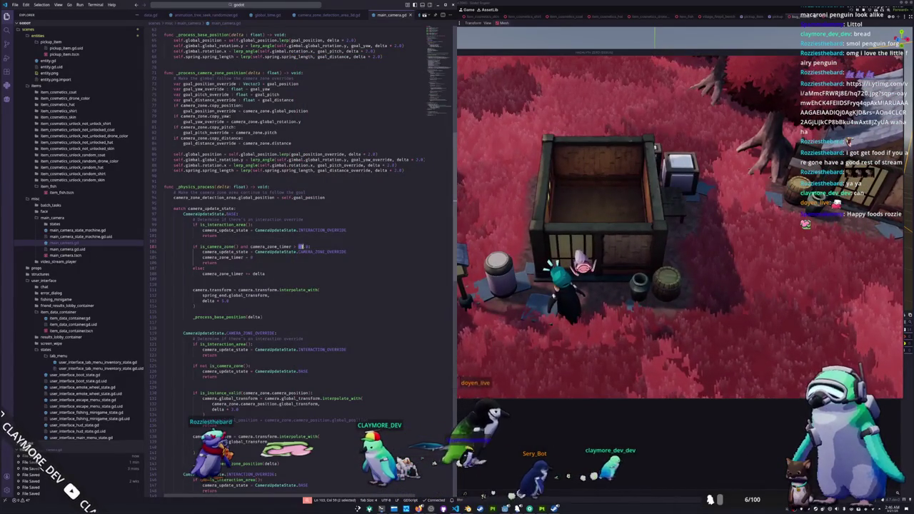
{"action": "type", "text": "2"}
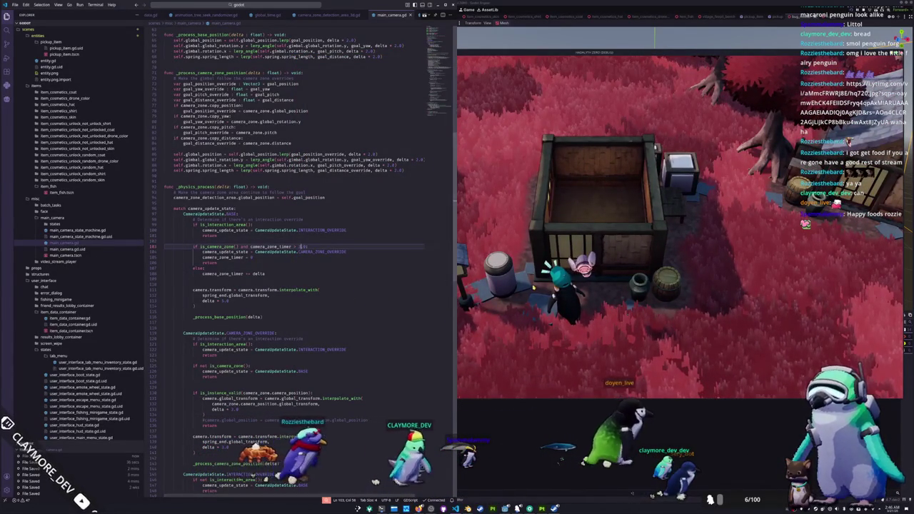
- Walk the penguin along the village path to test camera timing, then return to main_camera.gd
{"action": "left_click", "coordinate": [534, 288]}
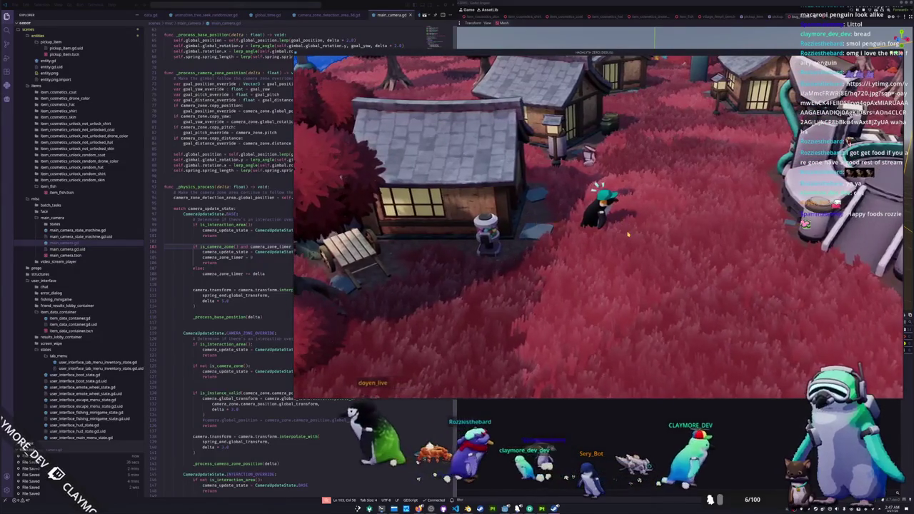
{"action": "left_click", "coordinate": [244, 264]}
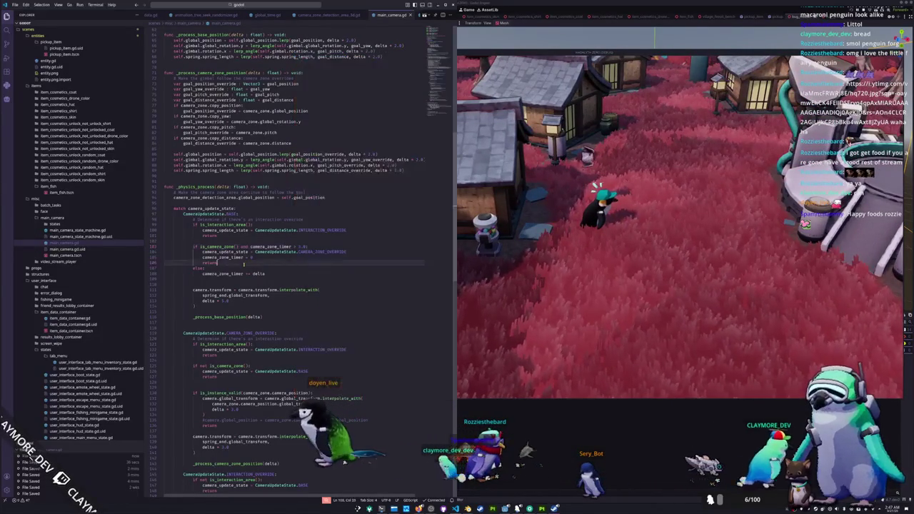
- Delete the else branch on line 107 and its camera_zone_timer decrement
{"action": "left_click", "coordinate": [241, 269]}
{"action": "left_click", "coordinate": [238, 247]}
{"action": "left_click", "coordinate": [215, 268]}
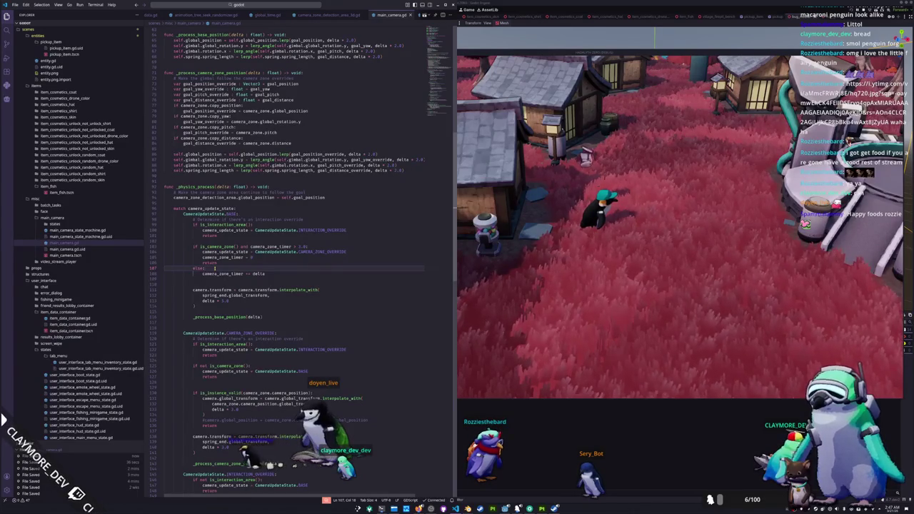
{"action": "double_click", "coordinate": [202, 268]}
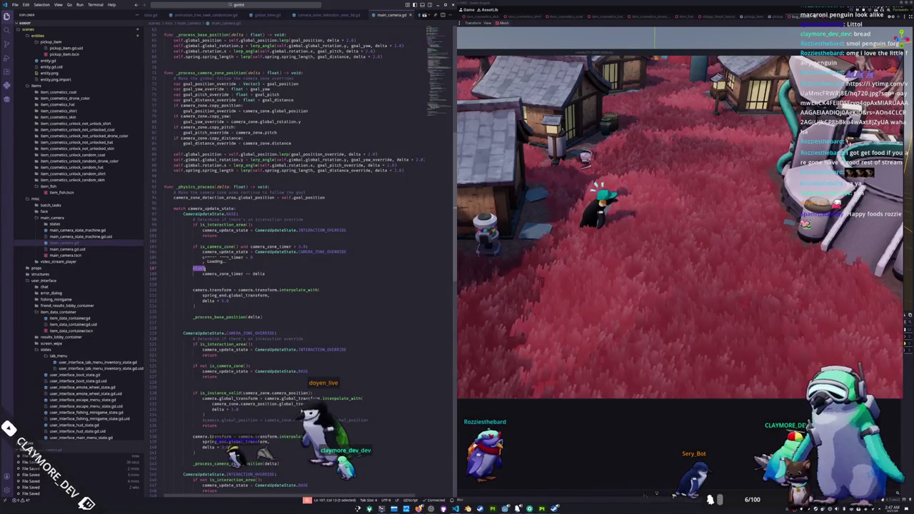
{"action": "key", "text": "shift+Down"}
{"action": "key", "text": "shift+End"}
{"action": "key", "text": "BackSpace"}
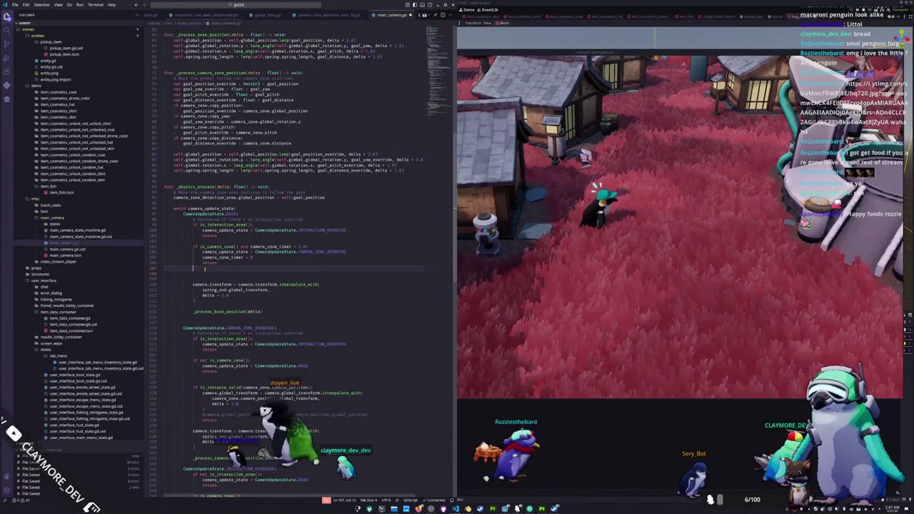
- Add an 'if not is_camera_zone():' check that resets camera_zone_timer to 0
{"action": "key", "text": "Return"}
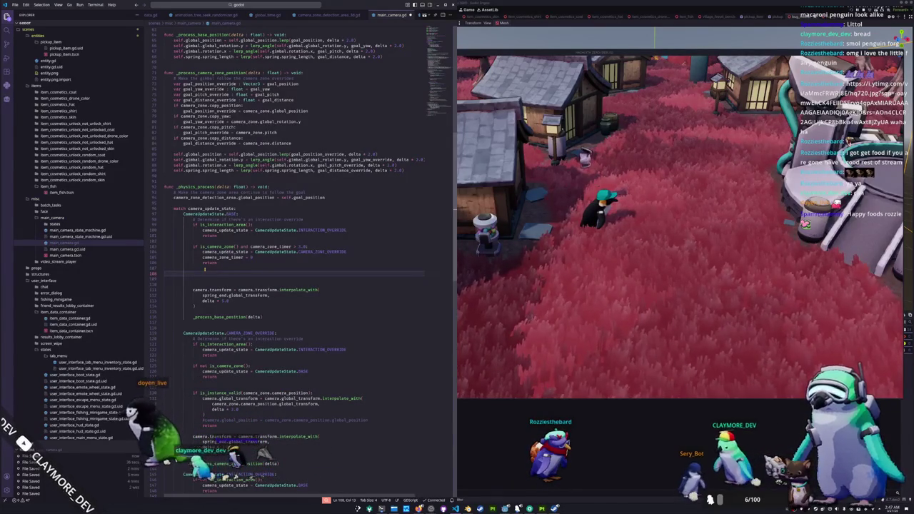
{"action": "type", "text": "if not is_camera_zone()"}
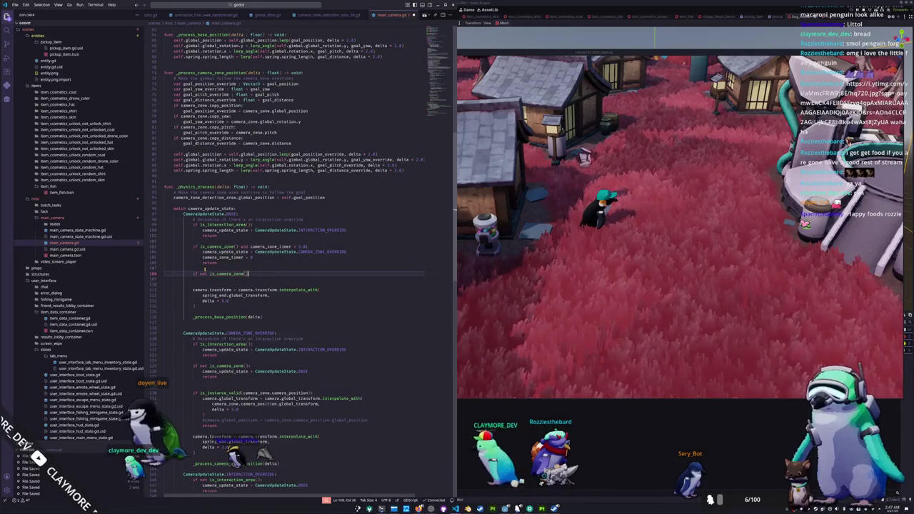
{"action": "type", "text": ":"}
{"action": "key", "text": "Return"}
{"action": "type", "text": "camera_zone_timer = 0"}
{"action": "key", "text": "Up"}
{"action": "left_click", "coordinate": [205, 269]}
{"action": "key", "text": "Return"}
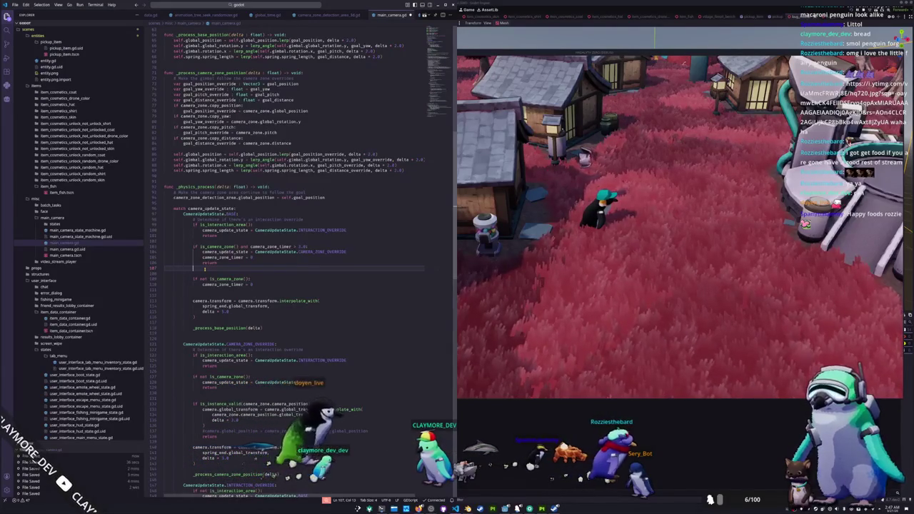
{"action": "key", "text": "Return"}
- Draft an 'if is_camera_zone() and camera' condition, then replace it with 'else:'
{"action": "type", "text": "if is_camera_zone() and camera"}
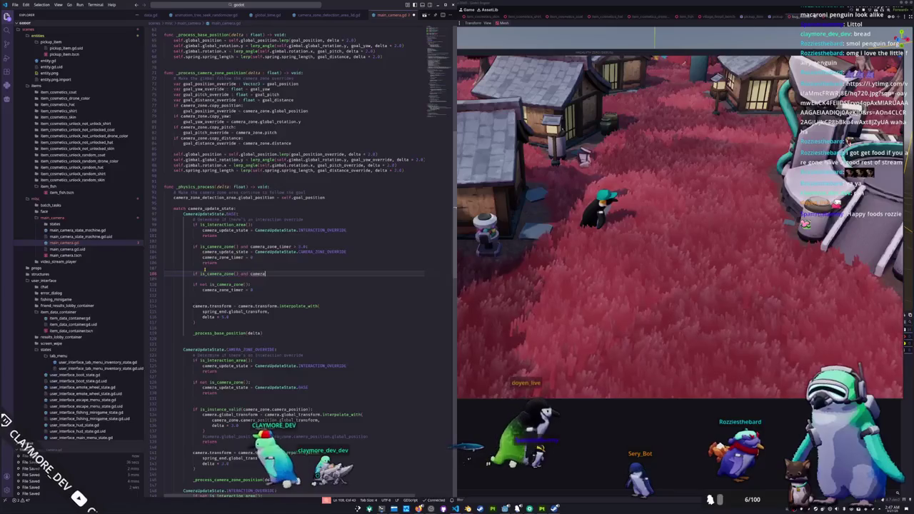
{"action": "key", "text": "ctrl+BackSpace"}
{"action": "key", "text": "shift+Home"}
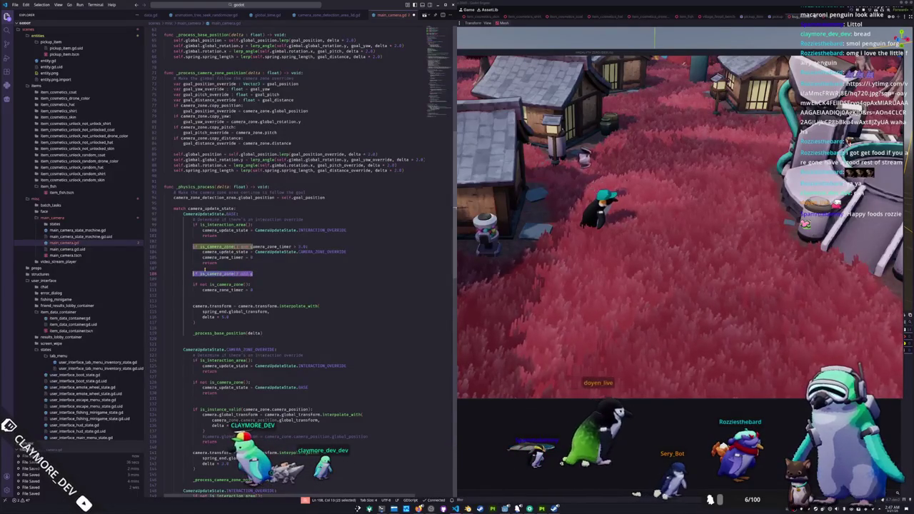
{"action": "type", "text": "else:"}
{"action": "key", "text": "Return"}
{"action": "type", "text": "camera_zone_timer += delta"}
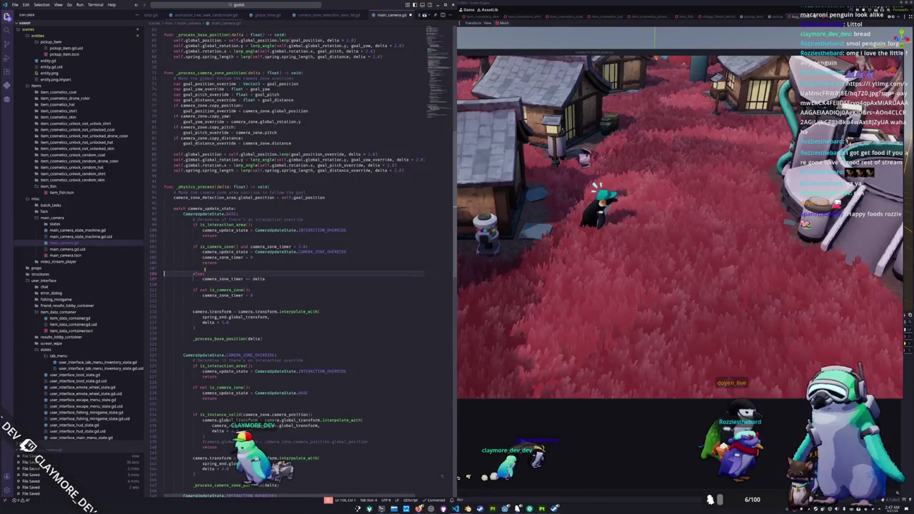
{"action": "type", "text": "-= delta"}
- Remove the blank line, change the branch to 'elif is_camera_zone():', and run the game
{"action": "left_click", "coordinate": [205, 269]}
{"action": "key", "text": "ctrl+shift+k"}
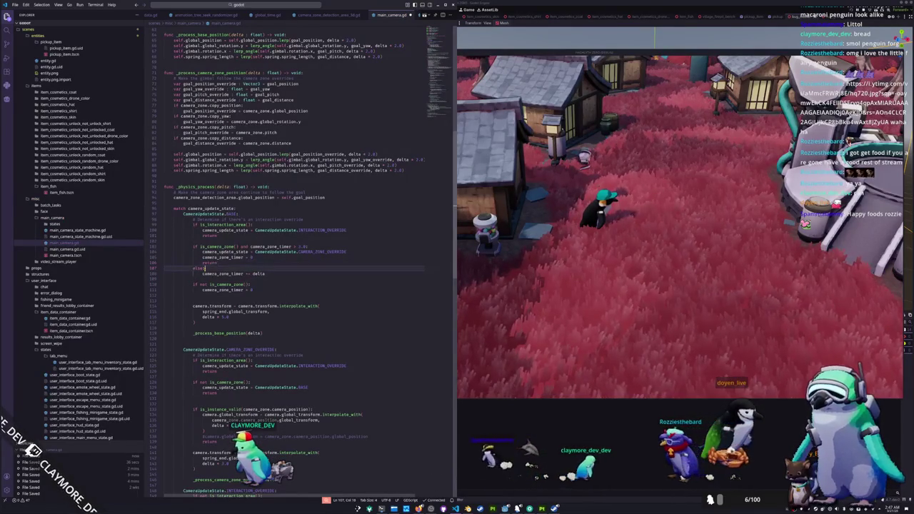
{"action": "type", "text": "elif"}
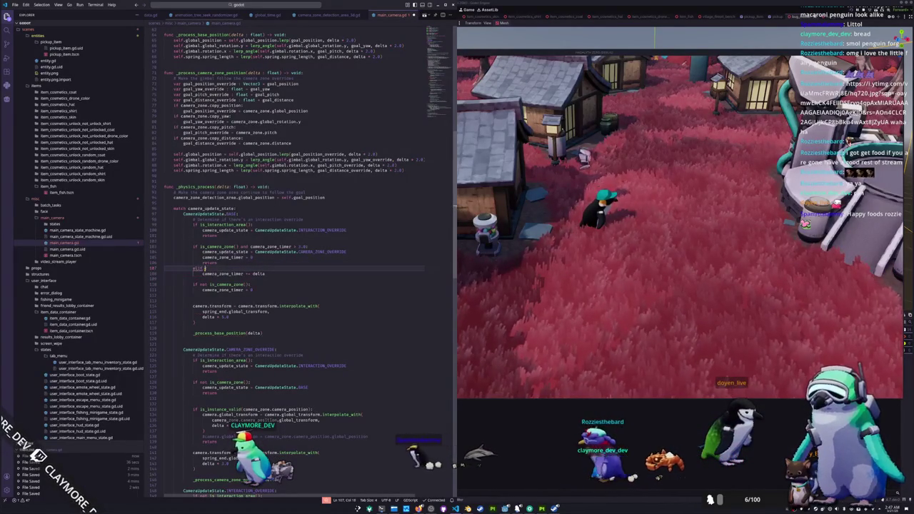
{"action": "type", "text": " is_camera_z"}
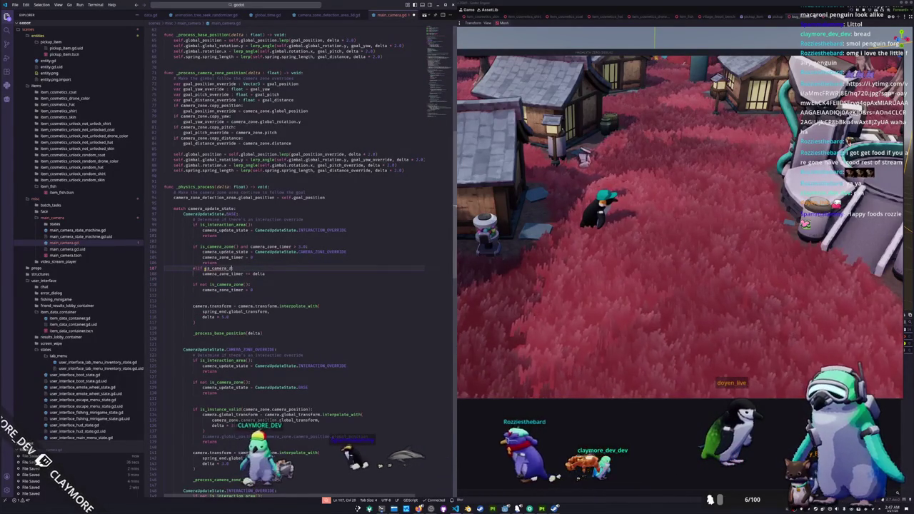
{"action": "type", "text": "one():"}
{"action": "key", "text": "Down"}
{"action": "key", "text": "Down"}
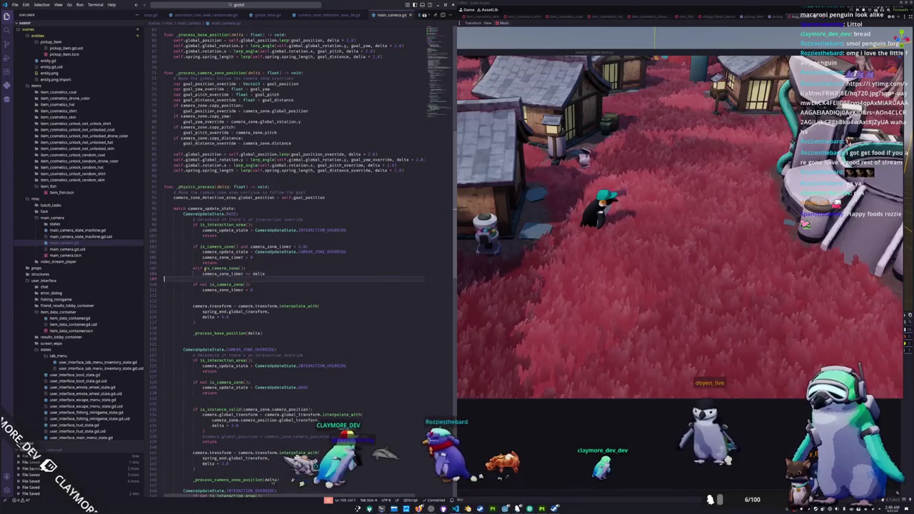
{"action": "key", "text": "F5"}
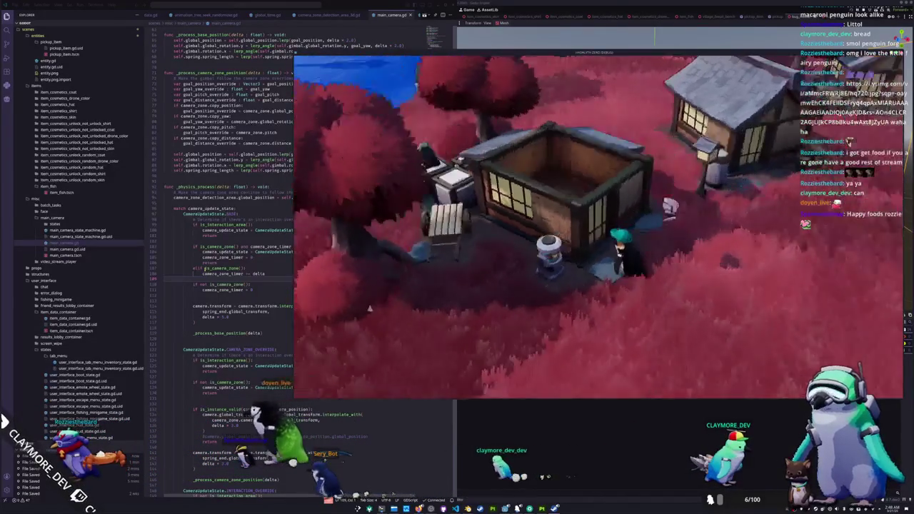
- Walk the penguin around the houses with W and D to test the elif camera-zone change
{"action": "key", "text": "alt+Tab"}
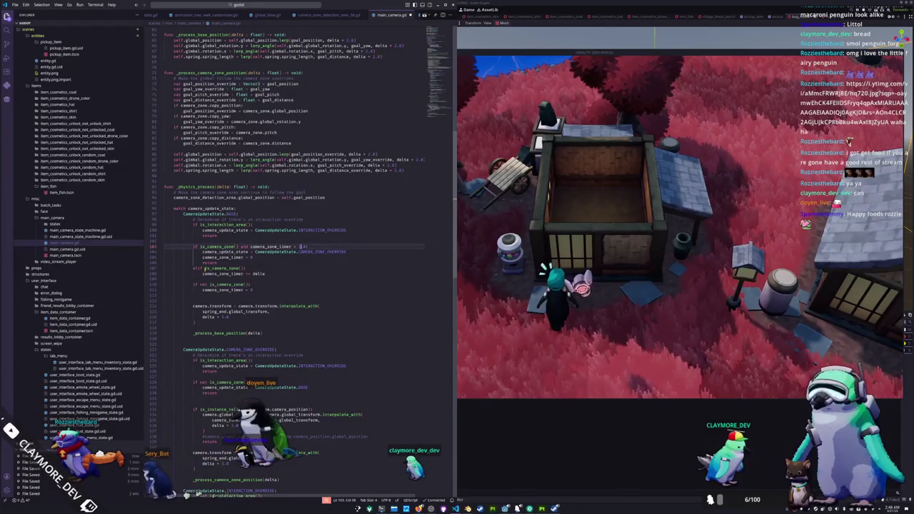
{"action": "left_click", "coordinate": [544, 267]}
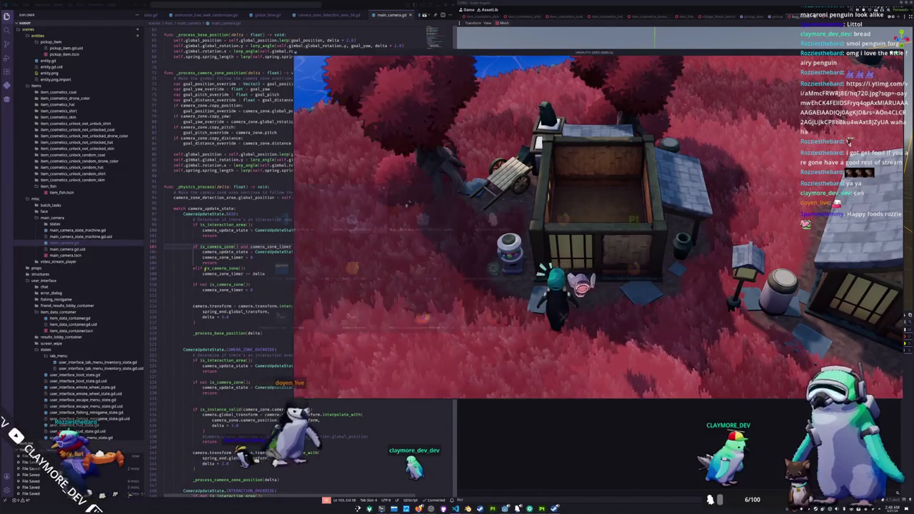
{"action": "key", "text": "w"}
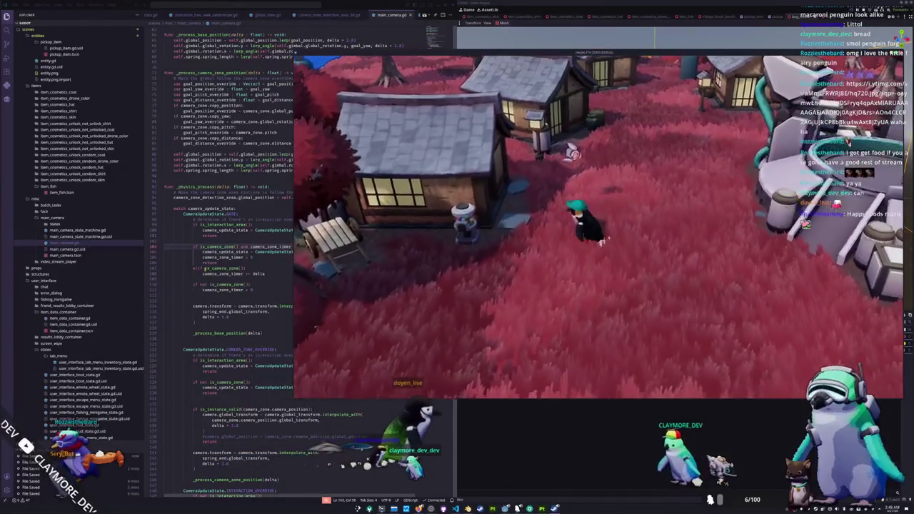
{"action": "key", "text": "w"}
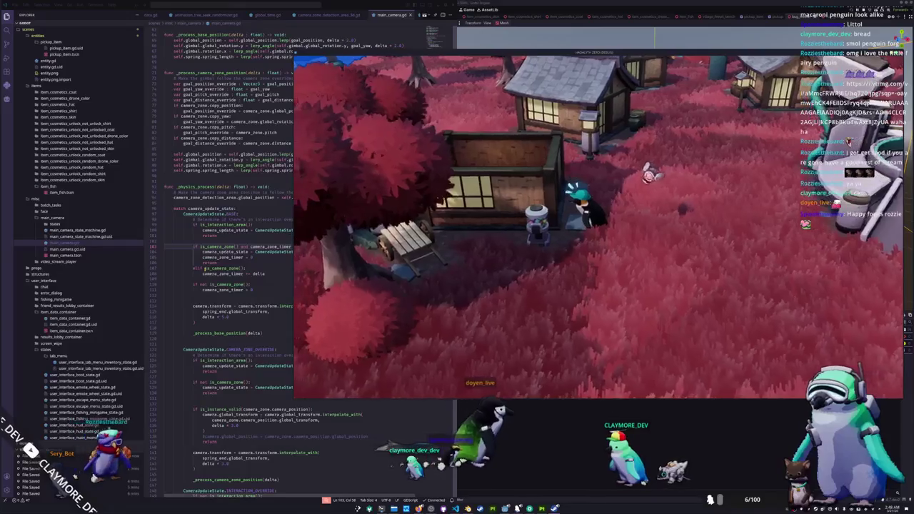
{"action": "key", "text": "w"}
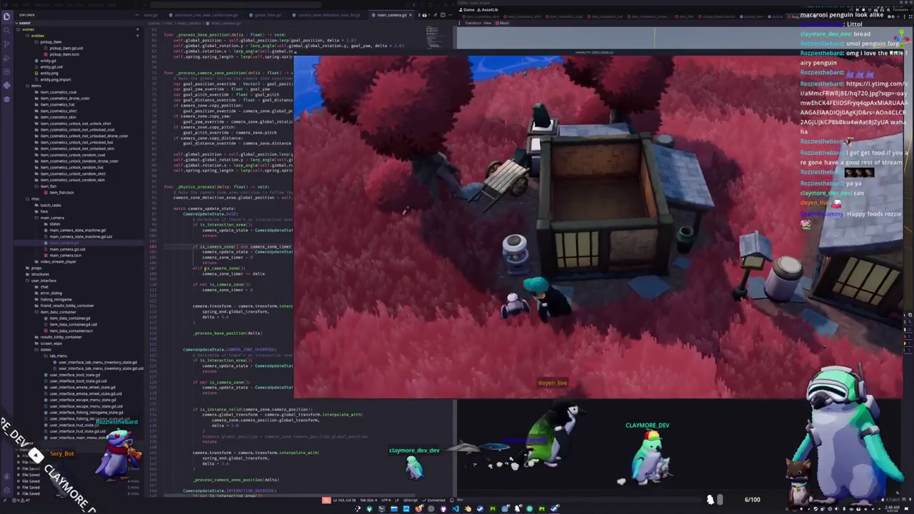
{"action": "key", "text": "d"}
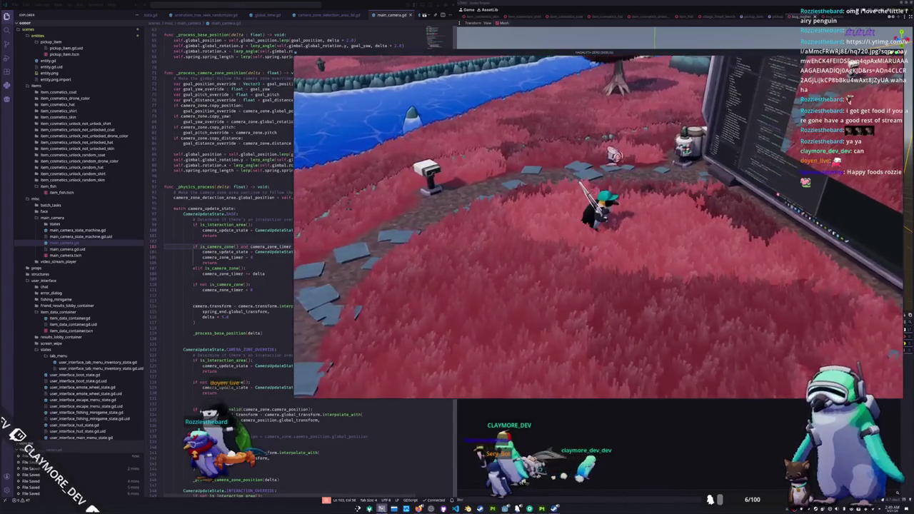
- Go to Documents/SourceHut/HadalythZero and run 'cloc .', showing 11344 GDScript code lines
{"action": "type", "text": "ocuments/SourceHut/Had"}
{"action": "key", "text": "Tab"}
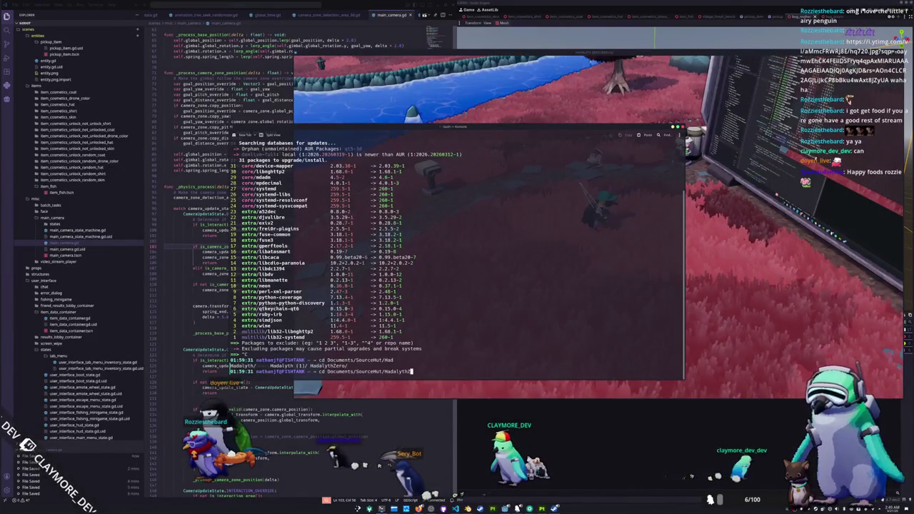
{"action": "type", "text": "Z"}
{"action": "key", "text": "Tab"}
{"action": "key", "text": "Return"}
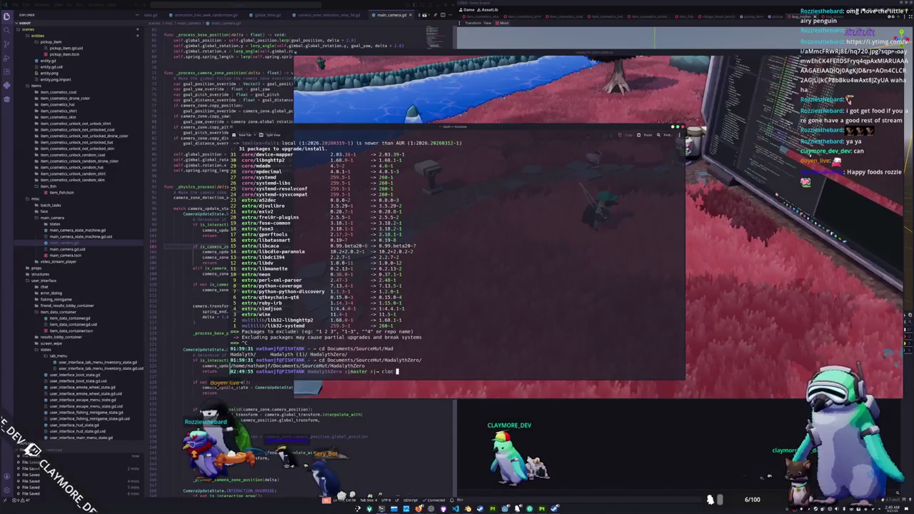
{"action": "type", "text": "."}
{"action": "key", "text": "Return"}
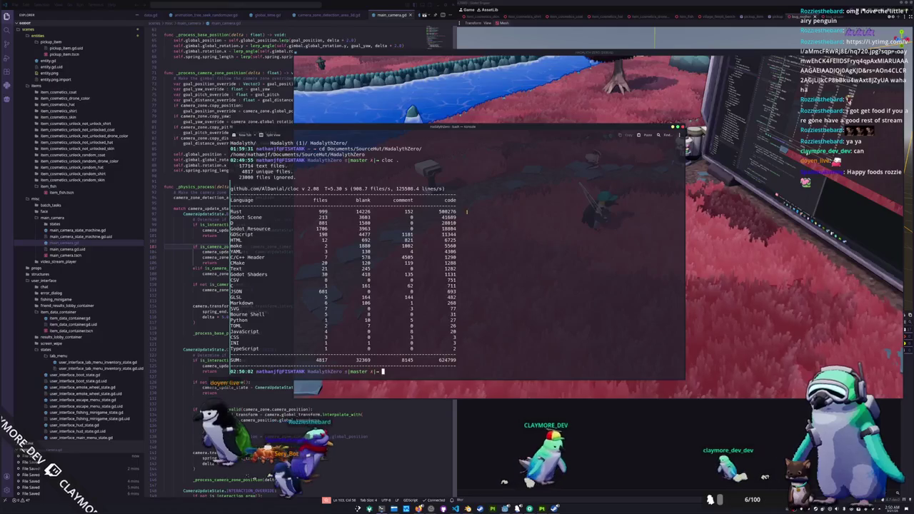
{"action": "double_click", "coordinate": [449, 235]}
{"action": "type", "text": "cd rust/"}
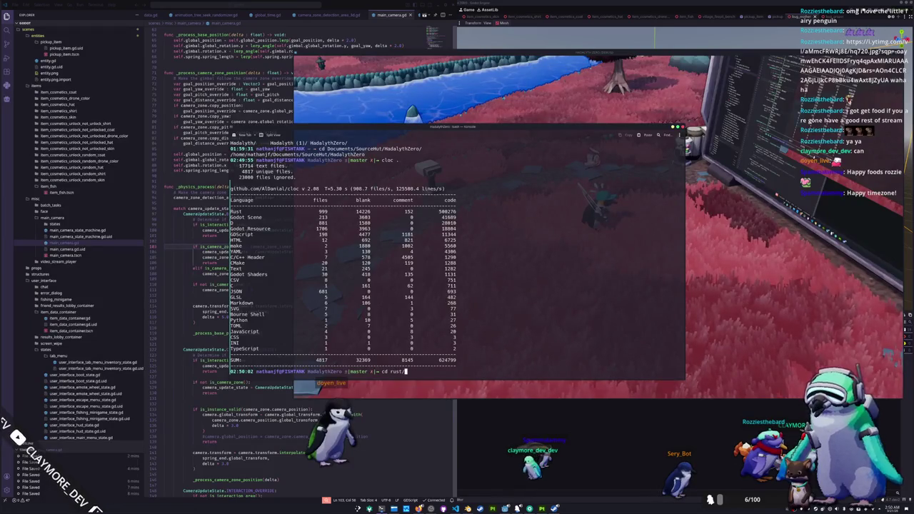
- Count rust/src with cloc (2080 Rust lines), return to the project root, and clear the terminal
{"action": "key", "text": "Return"}
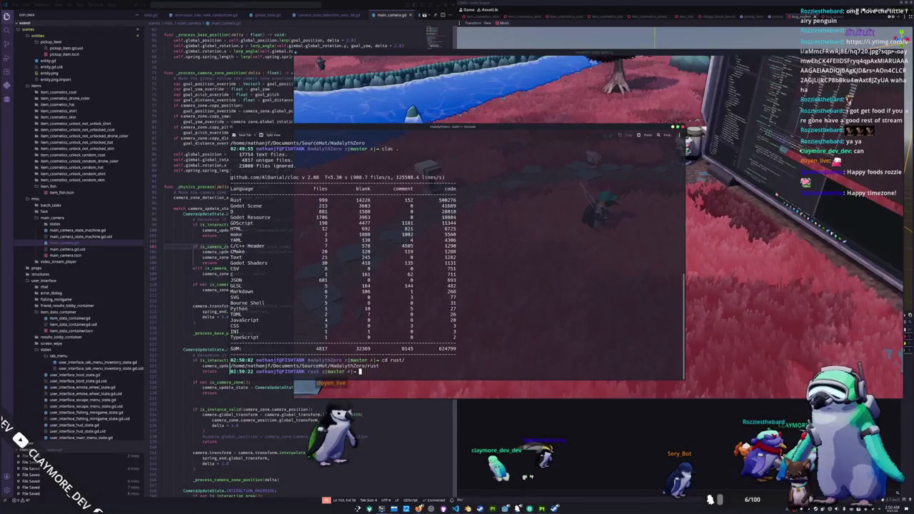
{"action": "key", "text": "Tab"}
{"action": "key", "text": "Return"}
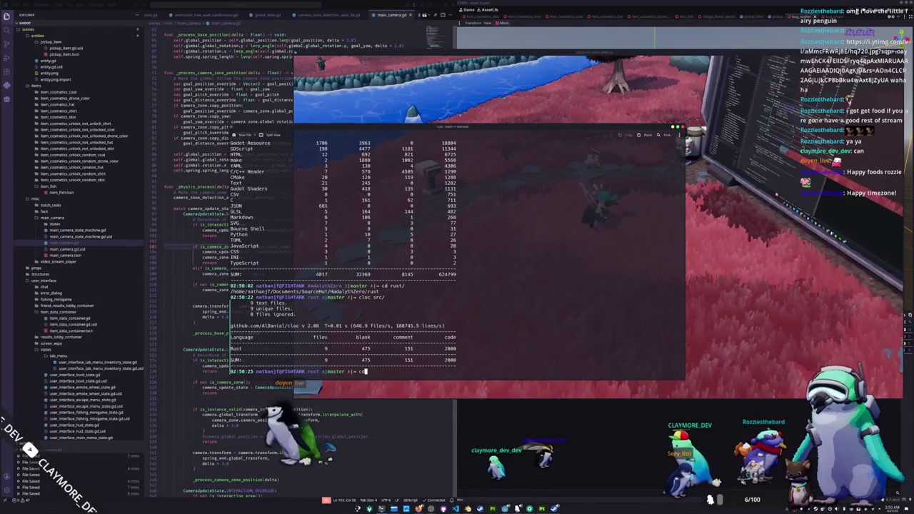
{"action": "type", "text": "cd ..."}
{"action": "key", "text": "Return"}
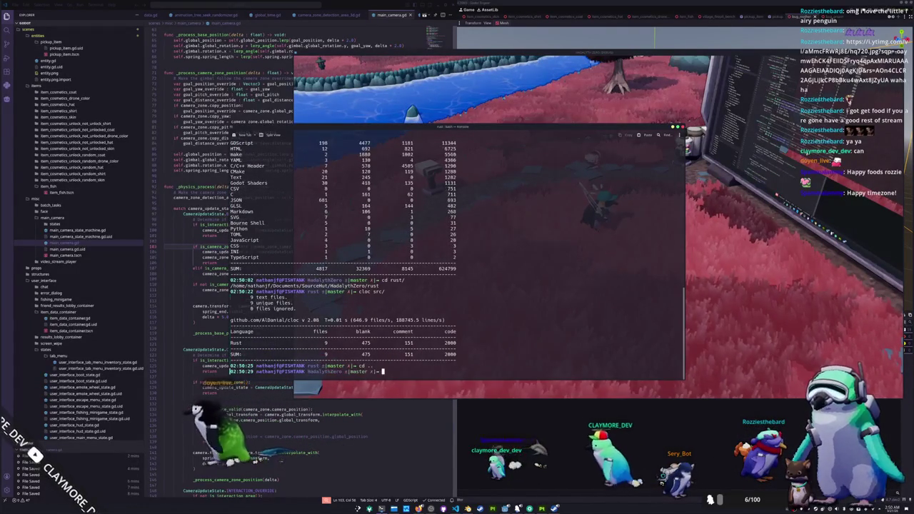
{"action": "type", "text": "clear"}
{"action": "key", "text": "Return"}
- Stage all changes with git add, check git status, commit 'Added bug...', and run git push
{"action": "type", "text": "cd"}
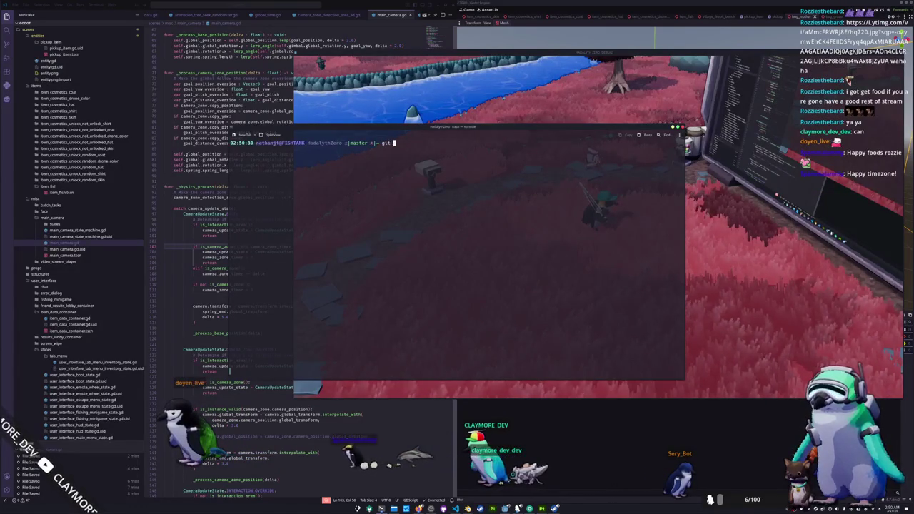
{"action": "key", "text": "Return"}
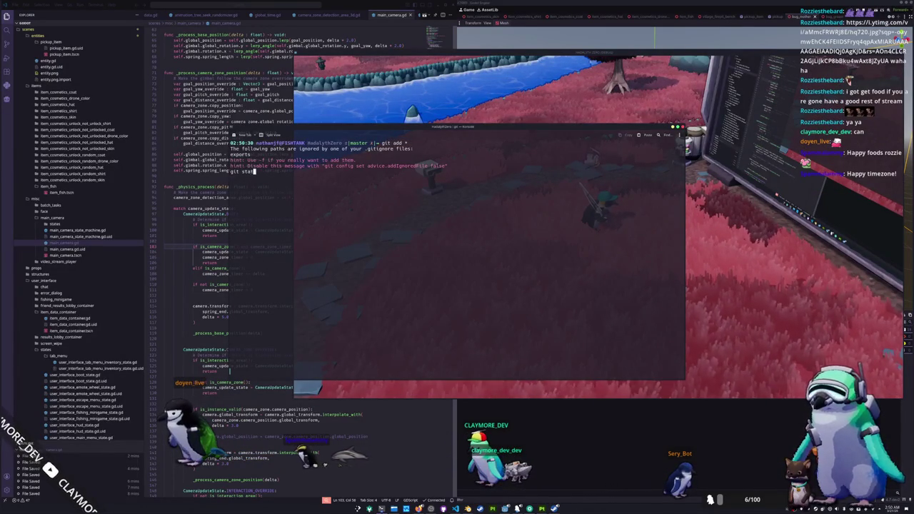
{"action": "key", "text": "Return"}
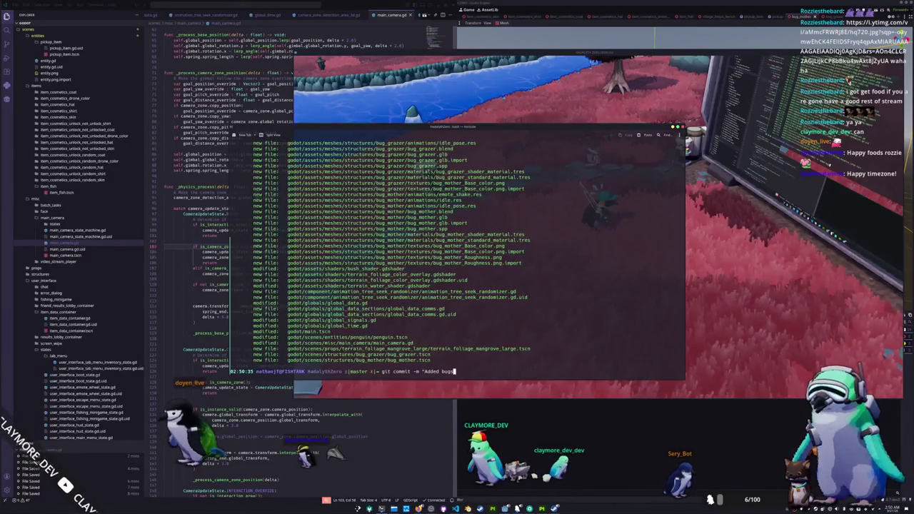
{"action": "key", "text": "Return"}
{"action": "type", "text": "gi"}
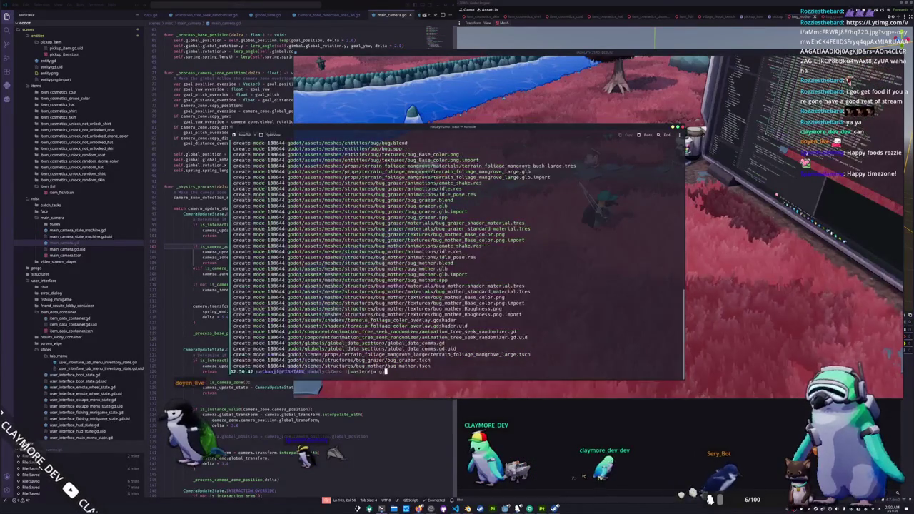
{"action": "type", "text": "t push"}
{"action": "key", "text": "Return"}
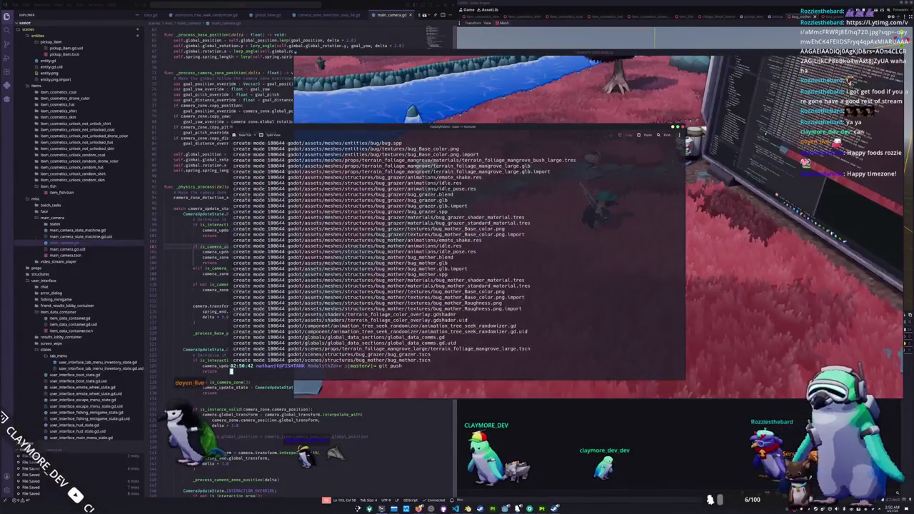
- Hide VS Code and drag the Twitch raid-channel dashboard into view beside the push
{"action": "left_click", "coordinate": [329, 432]}
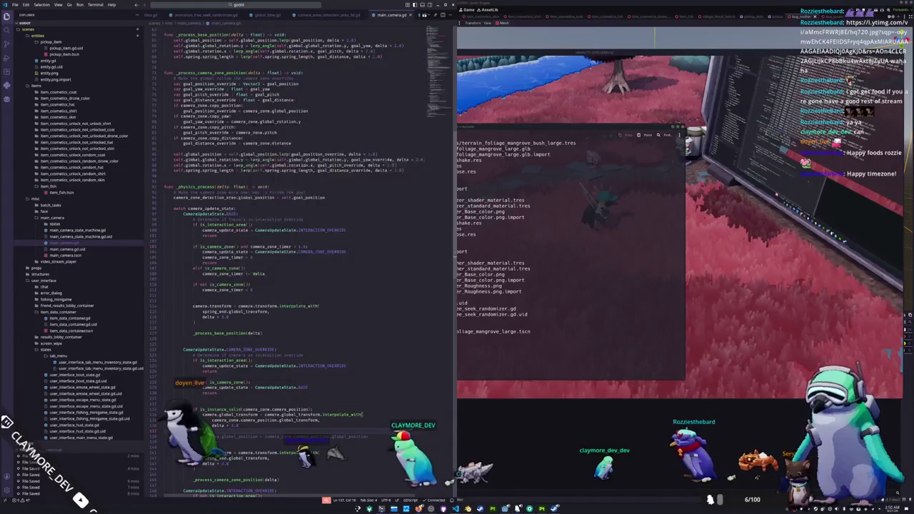
{"action": "scroll", "coordinate": [285, 250], "scroll_direction": "up", "scroll_amount": 7}
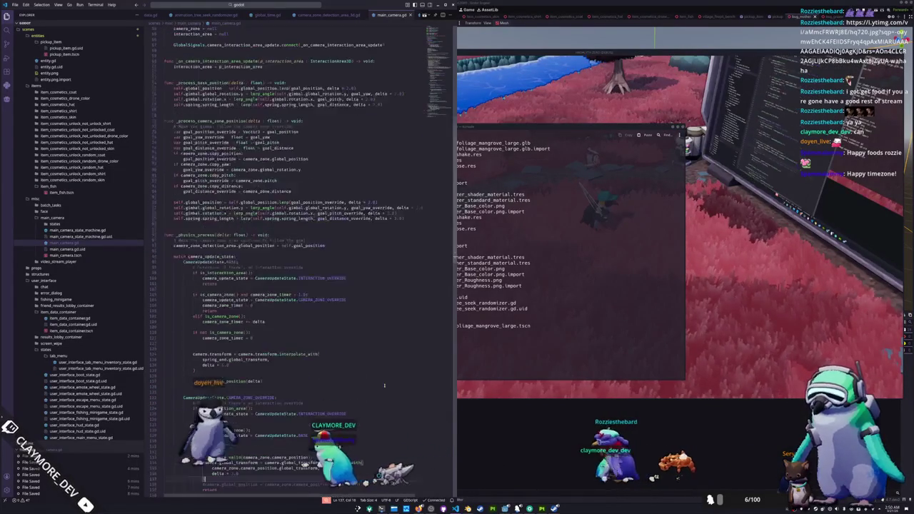
{"action": "key", "text": "super+Down"}
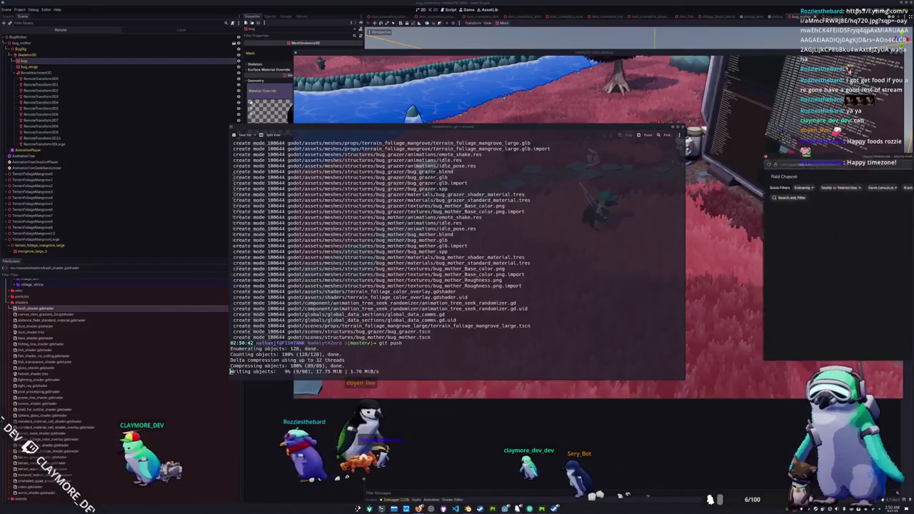
{"action": "mouse_move", "coordinate": [549, 181]}
{"action": "left_mouse_down"}
{"action": "mouse_move", "coordinate": [625, 263]}
{"action": "mouse_move", "coordinate": [490, 138]}
{"action": "mouse_move", "coordinate": [420, 37]}
{"action": "left_mouse_up"}
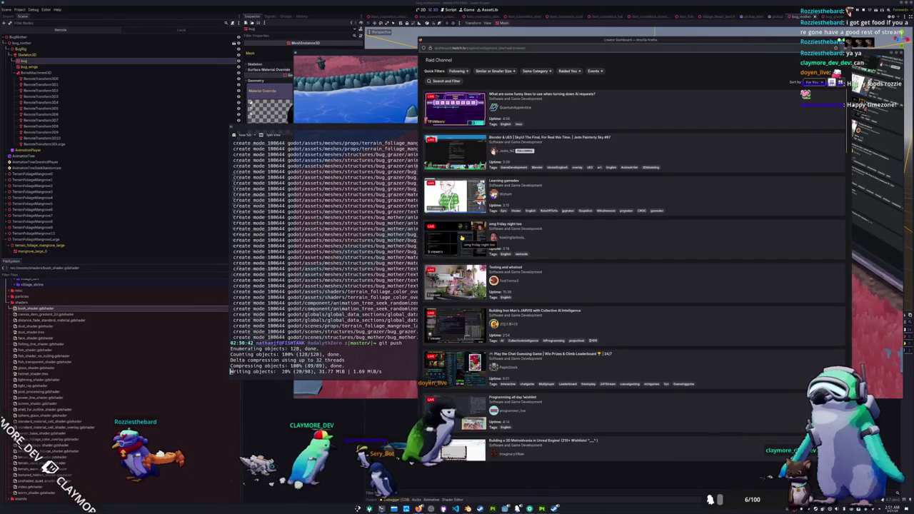
- Scroll through the Raid Channel list of live Software and Game Development streams
{"action": "scroll", "coordinate": [462, 238], "scroll_direction": "down", "scroll_amount": 4}
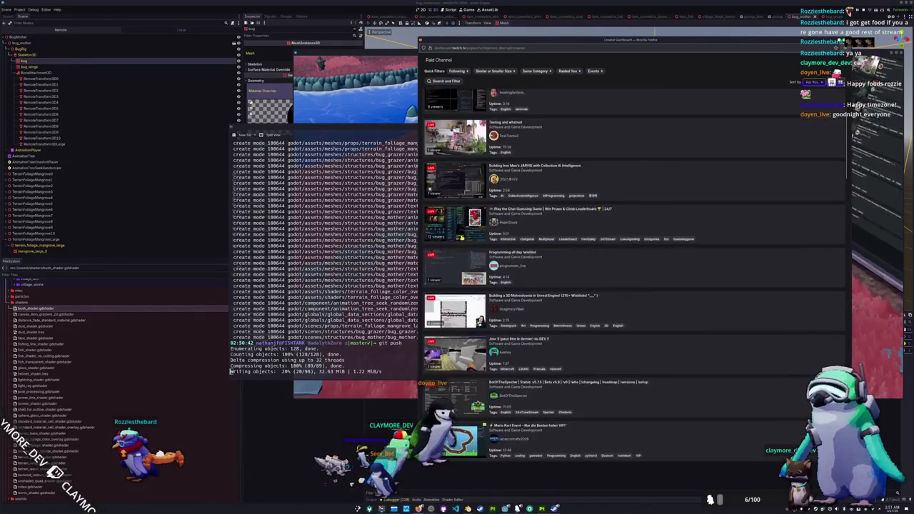